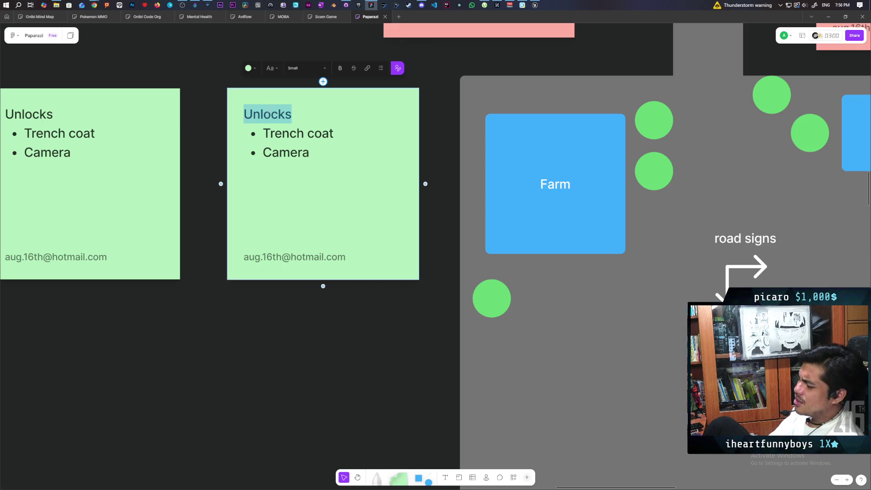
- Retitle the right-hand green sticky 'Targets', deleting the stray trailing 'a'
{"action": "type", "text": "T"}
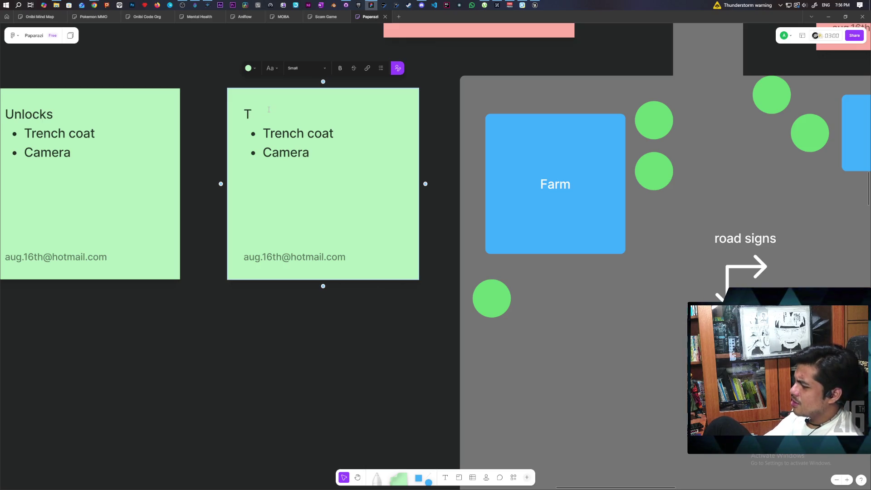
{"action": "type", "text": "argets"}
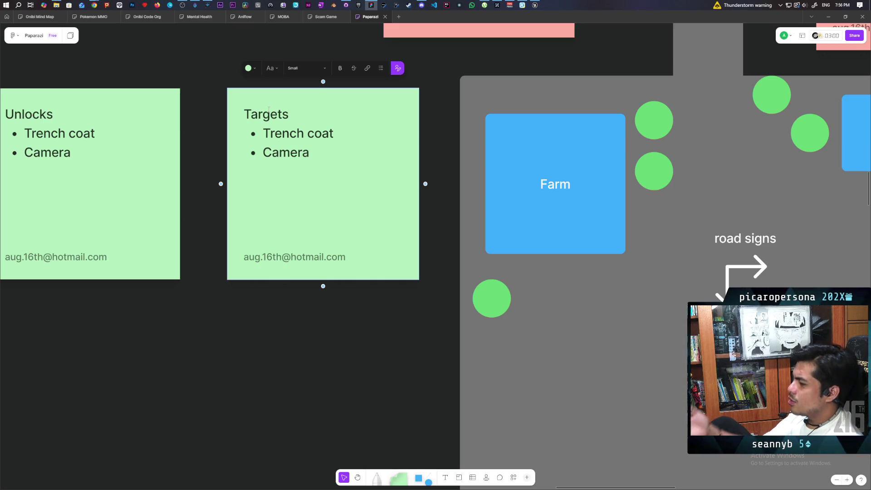
{"action": "type", "text": "a"}
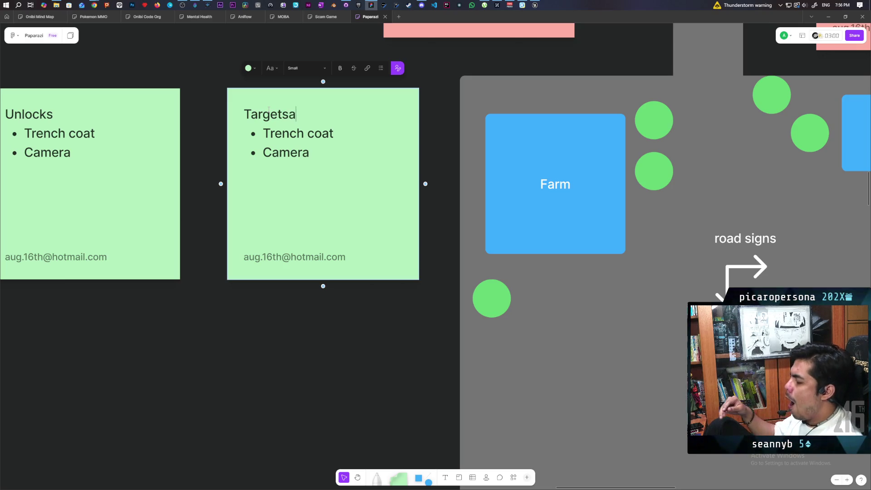
{"action": "key", "text": "BackSpace"}
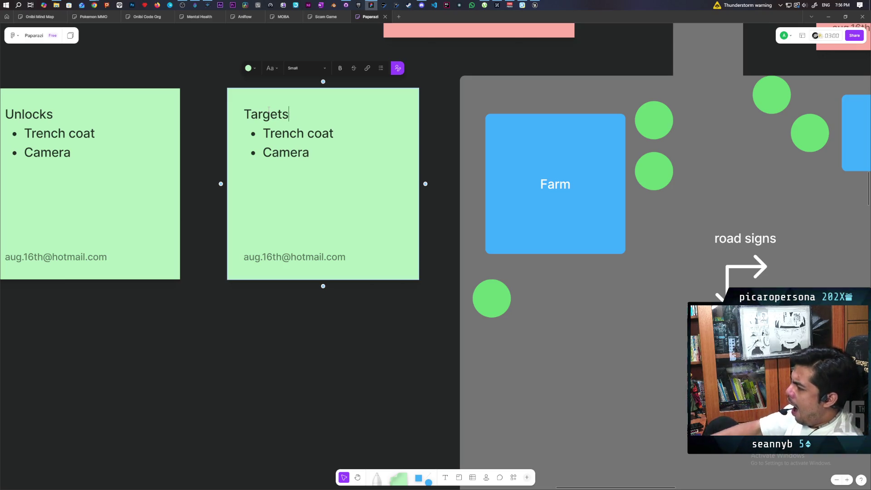
{"action": "scroll", "coordinate": [590, 350], "scroll_direction": "left", "scroll_amount": 2}
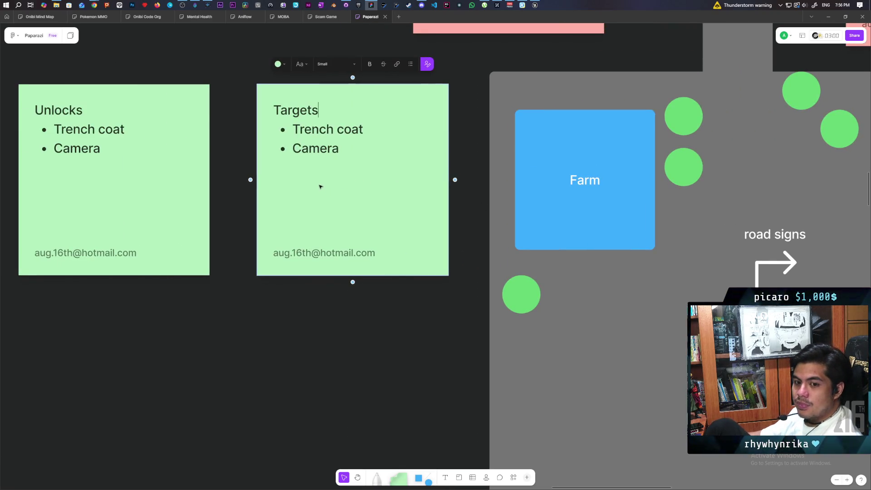
{"action": "left_click", "coordinate": [309, 148]}
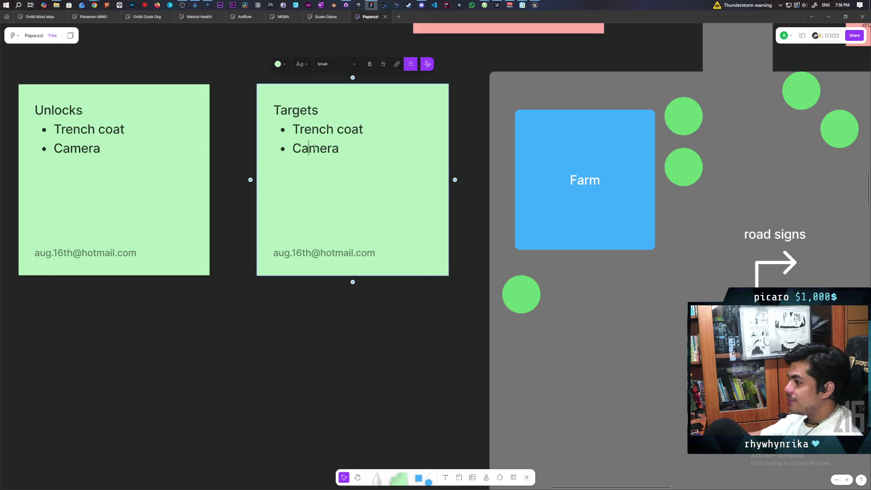
- Clear the copied Trench coat and Camera bullets from the Targets note
{"action": "double_click", "coordinate": [314, 147]}
{"action": "key", "text": "BackSpace"}
{"action": "key", "text": "ctrl+BackSpace"}
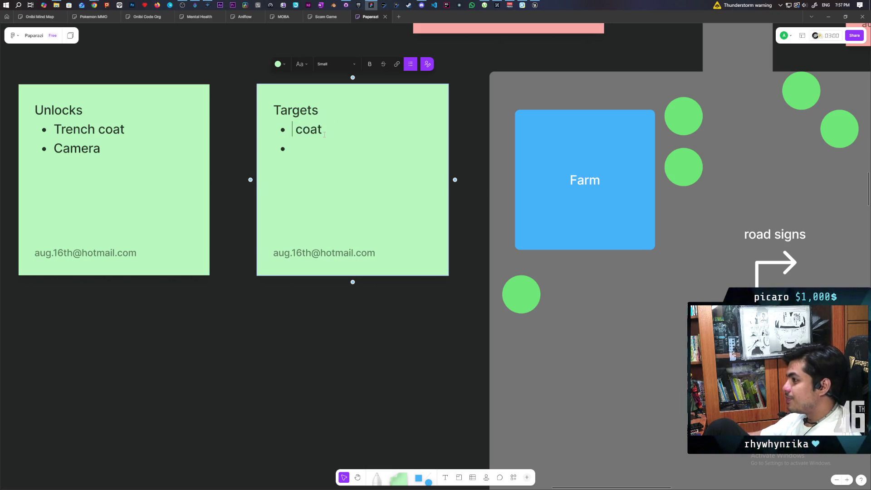
{"action": "double_click", "coordinate": [314, 129]}
{"action": "key", "text": "BackSpace"}
{"action": "key", "text": "BackSpace"}
{"action": "key", "text": "BackSpace"}
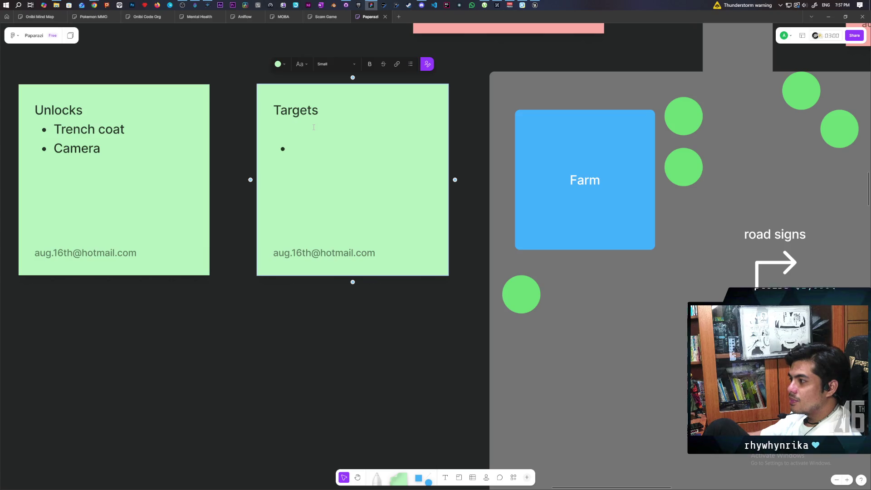
{"action": "key", "text": "BackSpace"}
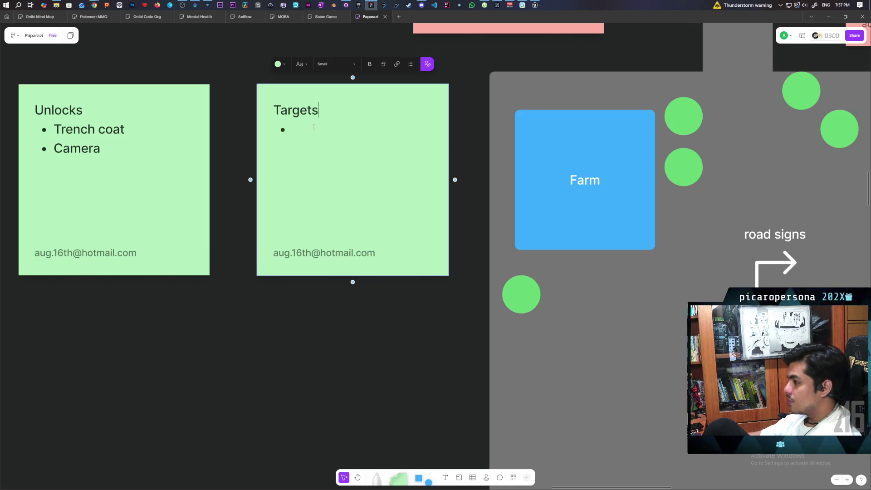
{"action": "key", "text": "Down"}
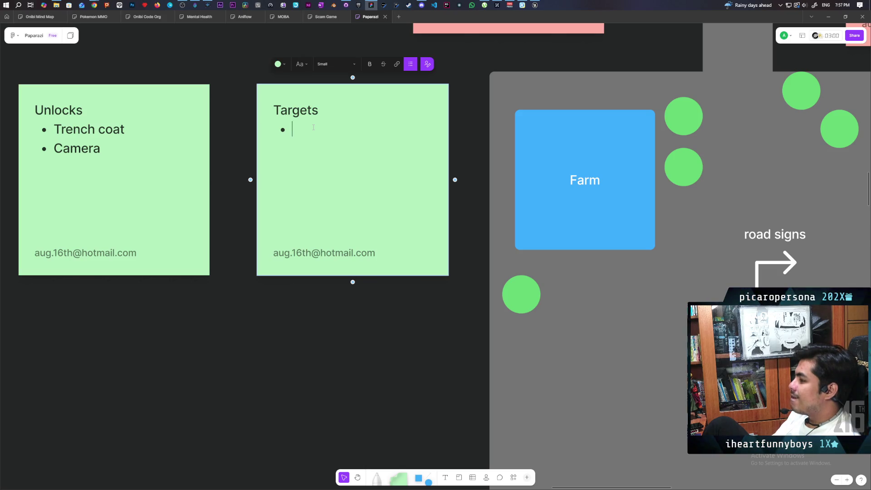
- Write 'food(dying tutorial guy needs food)' as the first Targets bullet
{"action": "type", "text": "food"}
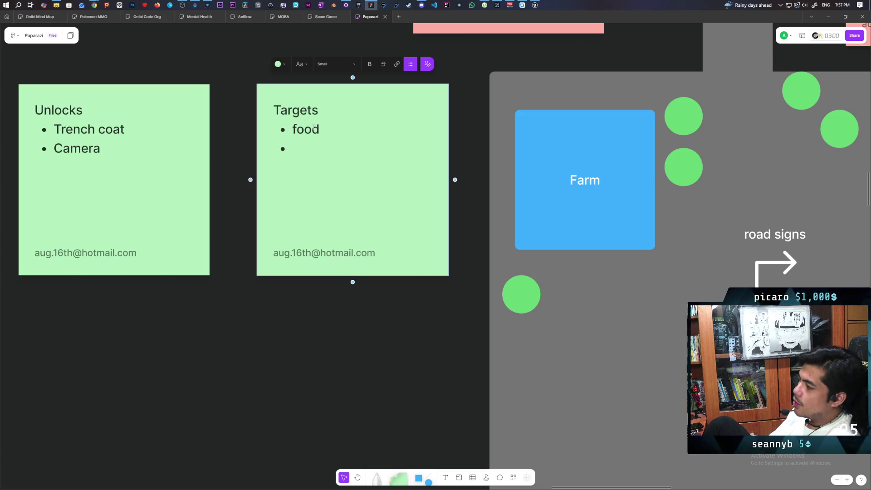
{"action": "left_click", "coordinate": [350, 127]}
{"action": "type", "text": "()"}
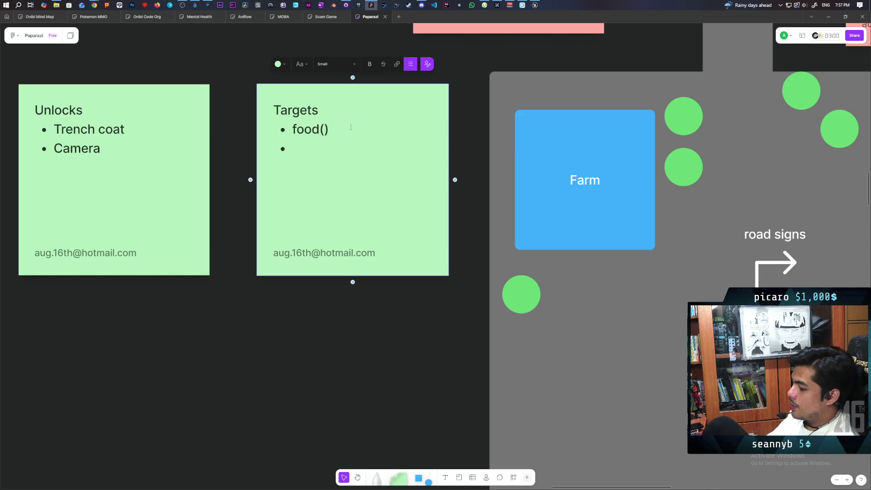
{"action": "type", "text": "dying tutorial guy need "}
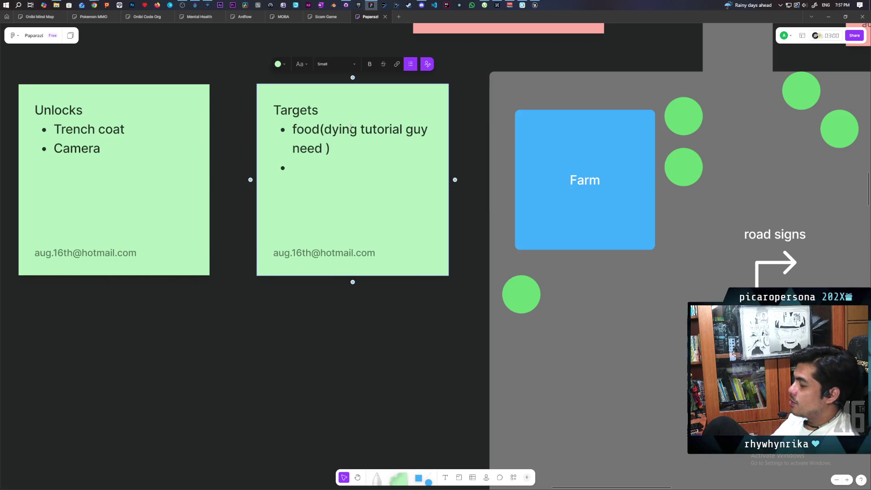
{"action": "type", "text": "s food"}
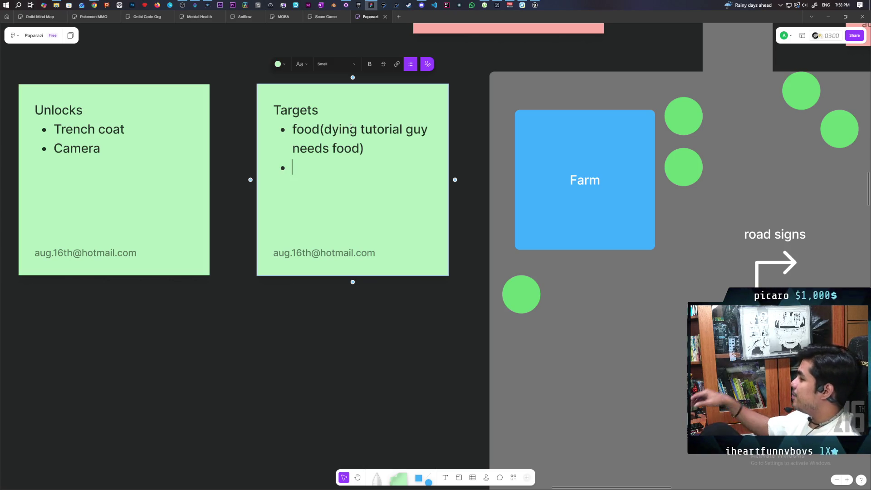
- Check the Paparazi repository's commit history in GitHub Desktop, then hide the window
{"action": "left_click", "coordinate": [346, 5]}
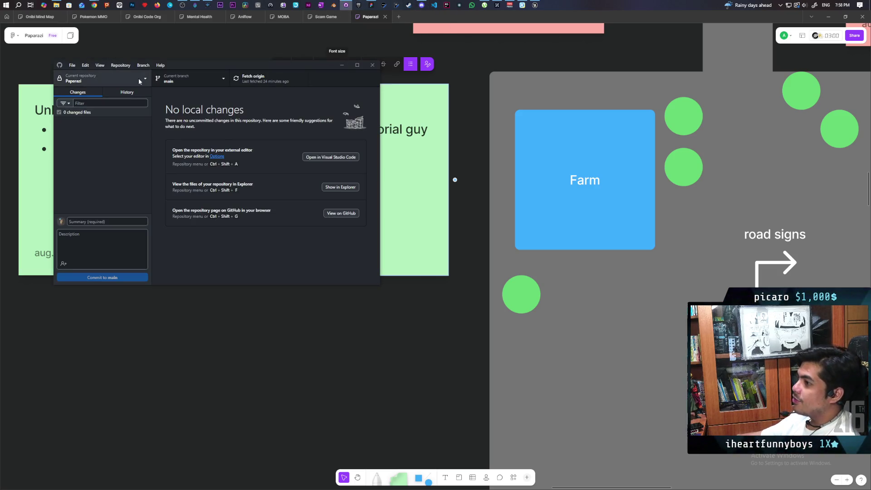
{"action": "left_click", "coordinate": [127, 93]}
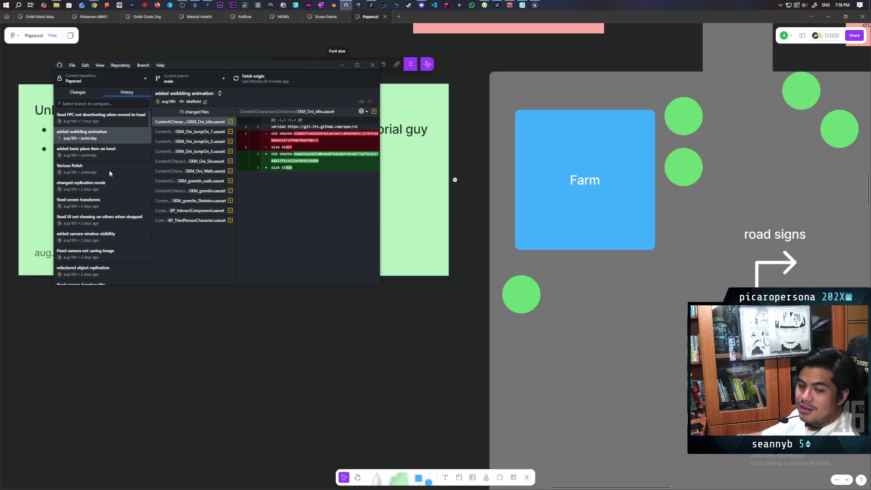
{"action": "left_click", "coordinate": [342, 65]}
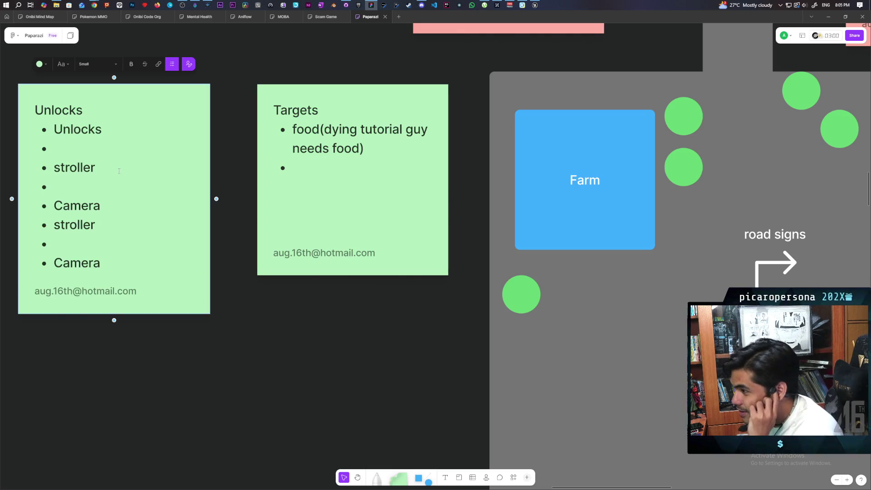
- Select the duplicate Camera and stroller bullets at the end of the Unlocks list
{"action": "mouse_move", "coordinate": [101, 263]}
{"action": "left_mouse_down"}
{"action": "mouse_move", "coordinate": [95, 168]}
{"action": "mouse_move", "coordinate": [44, 186]}
{"action": "left_mouse_up"}
- Replace the Unlocks bullets with three items: trenchcoat, stroller and camera
{"action": "key", "text": "BackSpace"}
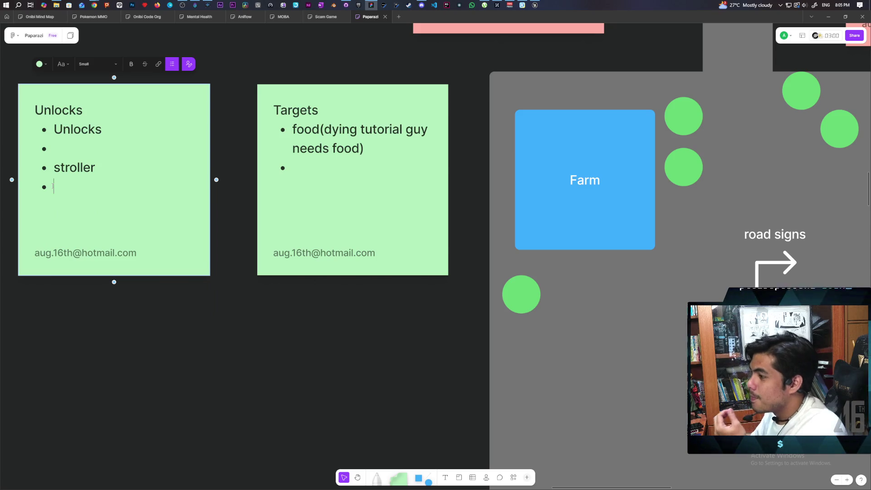
{"action": "key", "text": "ctrl+a"}
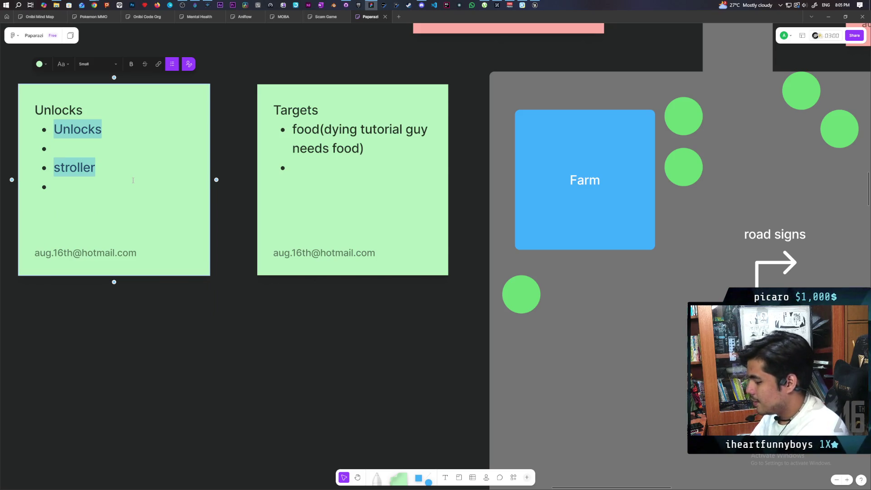
{"action": "type", "text": "renchcoat"}
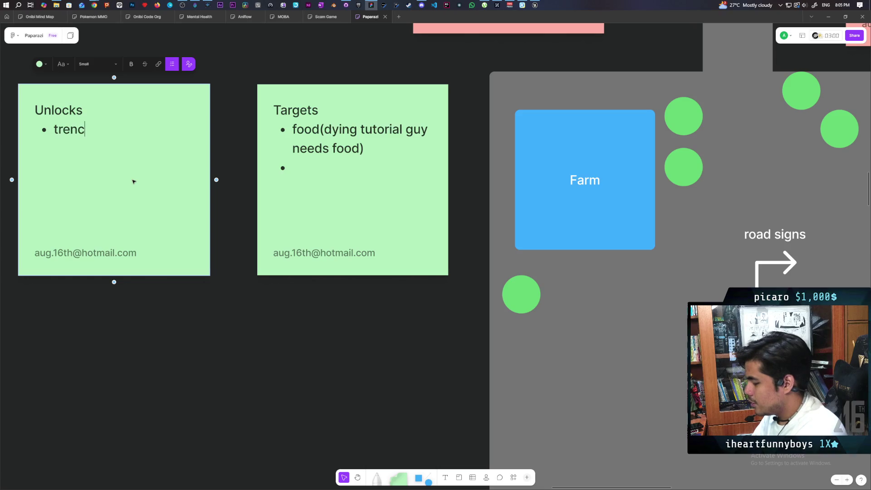
{"action": "key", "text": "Return"}
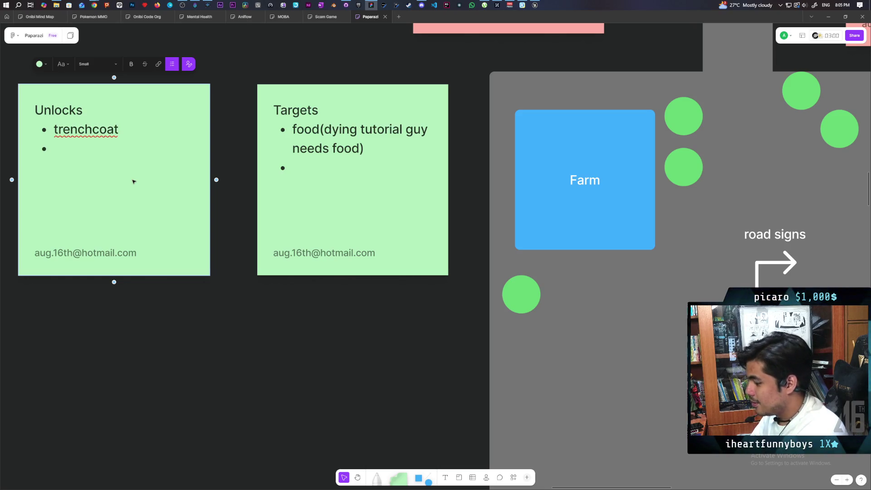
{"action": "type", "text": "stroller"}
{"action": "key", "text": "Return"}
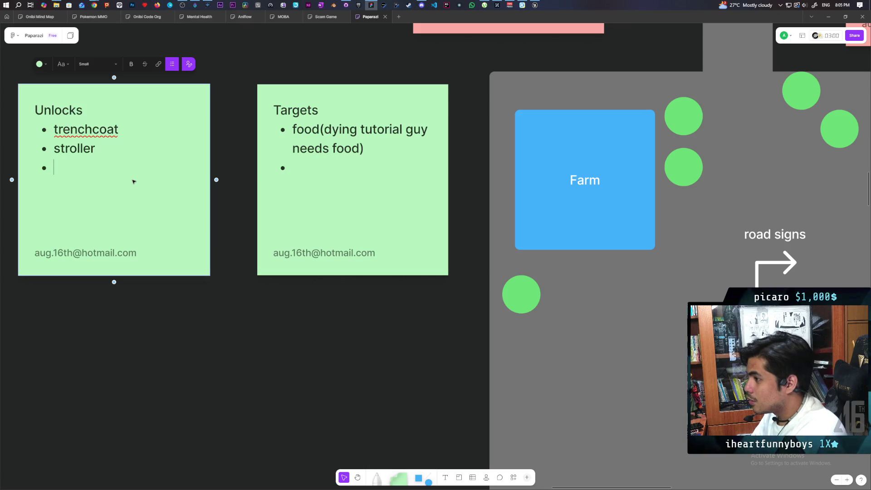
{"action": "type", "text": "camera"}
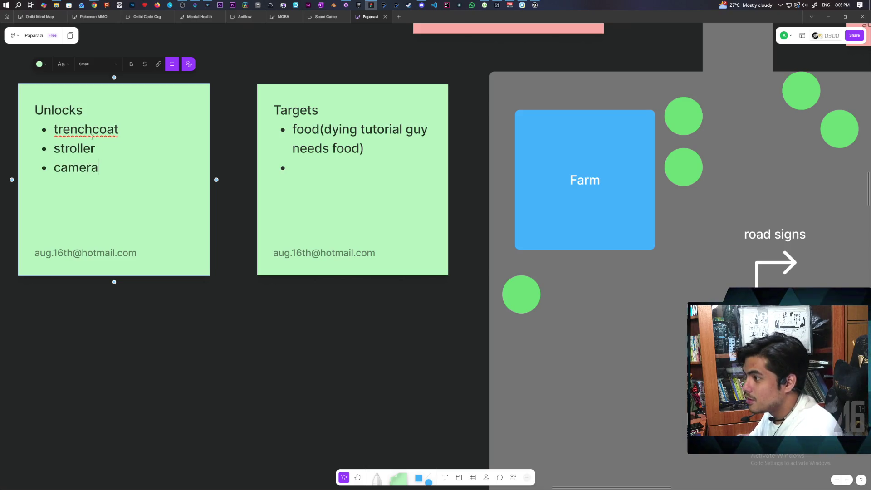
{"action": "right_click", "coordinate": [120, 130]}
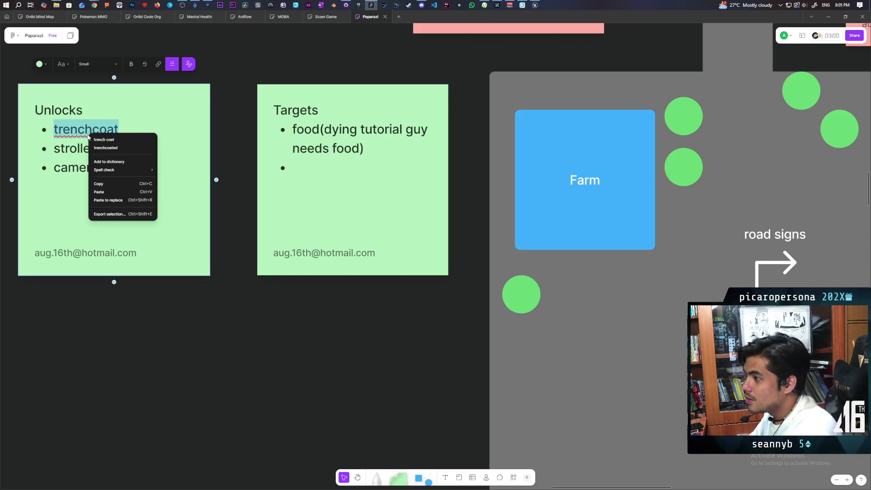
- Accept the spelling suggestion so the first Unlocks item reads 'trench coat'
{"action": "left_click", "coordinate": [132, 138]}
{"action": "left_click", "coordinate": [131, 161]}
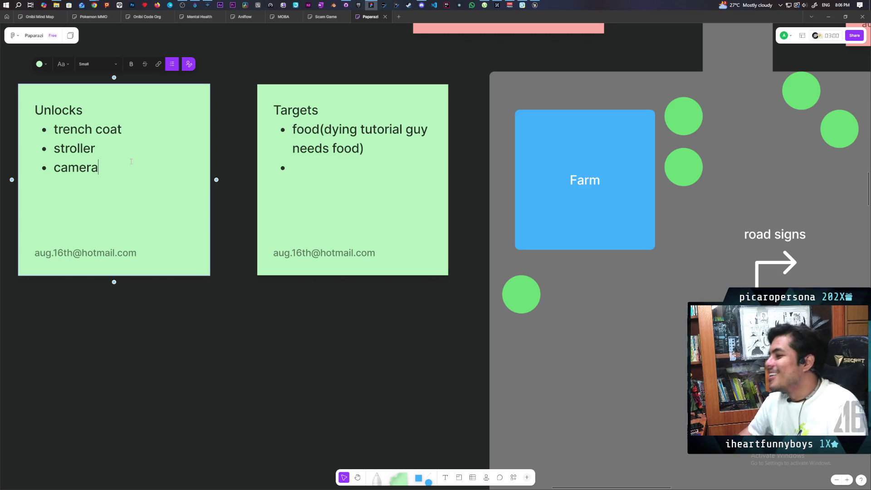
{"action": "scroll", "coordinate": [131, 162], "scroll_direction": "up", "scroll_amount": 1}
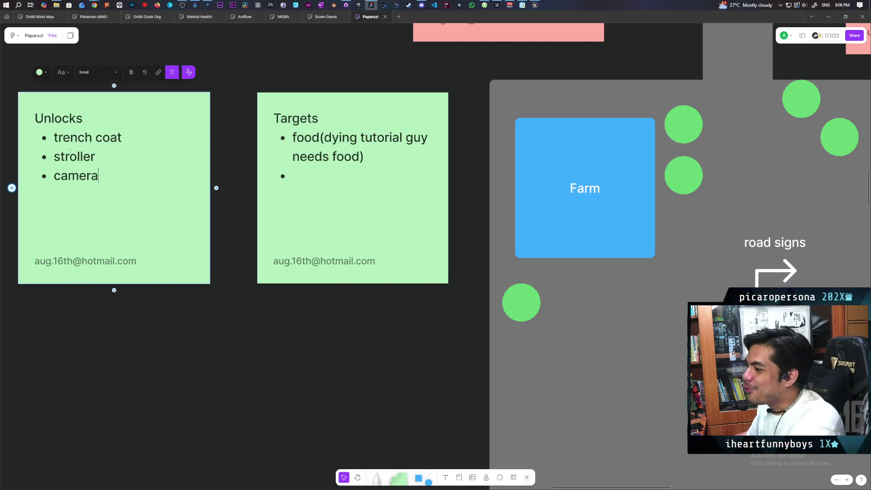
{"action": "triple_click", "coordinate": [75, 139]}
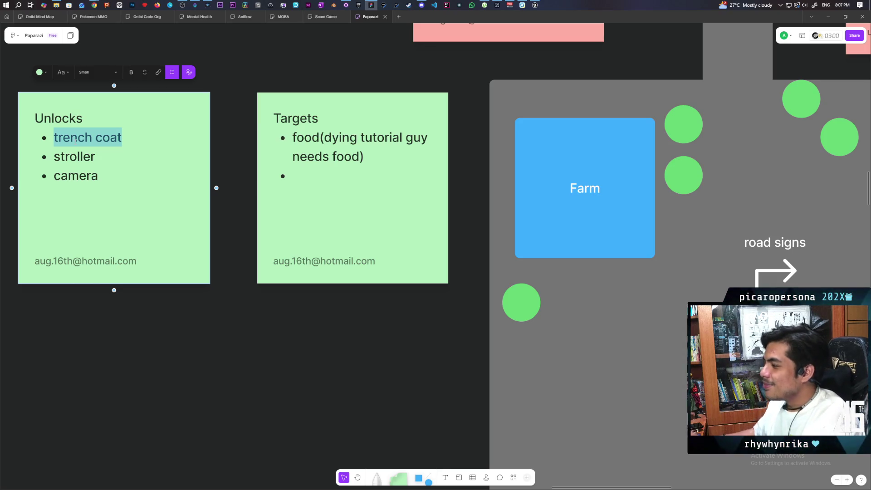
- Add 'baby' as the second Targets bullet below the food item
{"action": "left_click", "coordinate": [320, 184]}
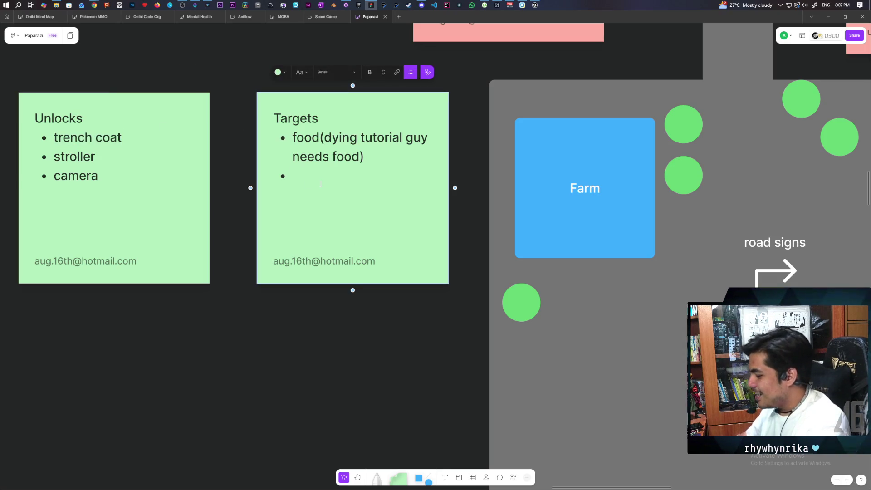
{"action": "type", "text": "baby"}
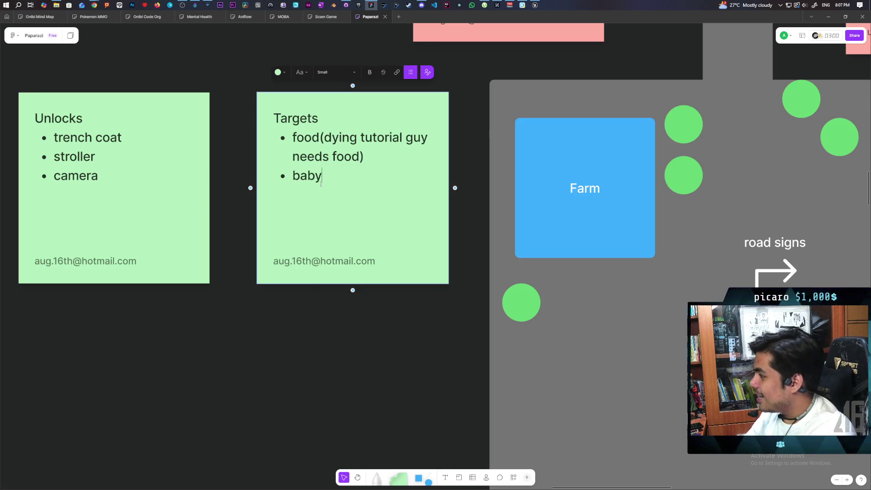
{"action": "left_click", "coordinate": [269, 334]}
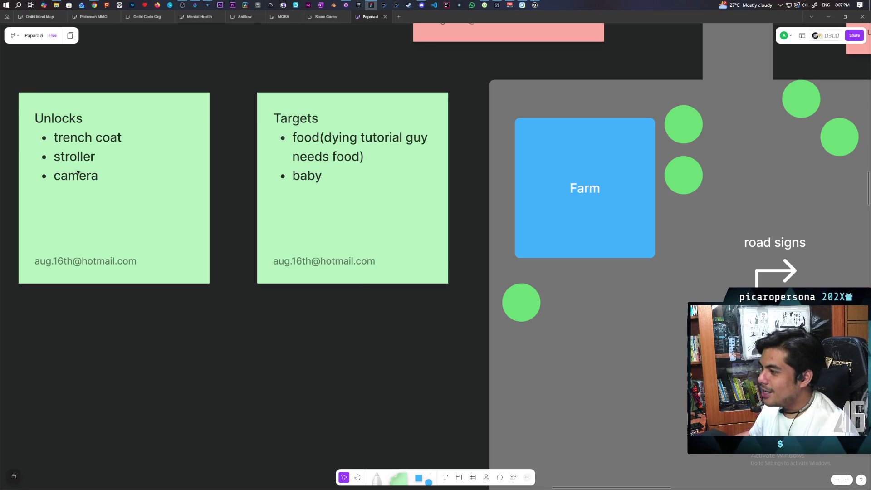
{"action": "double_click", "coordinate": [101, 147]}
{"action": "triple_click", "coordinate": [94, 138]}
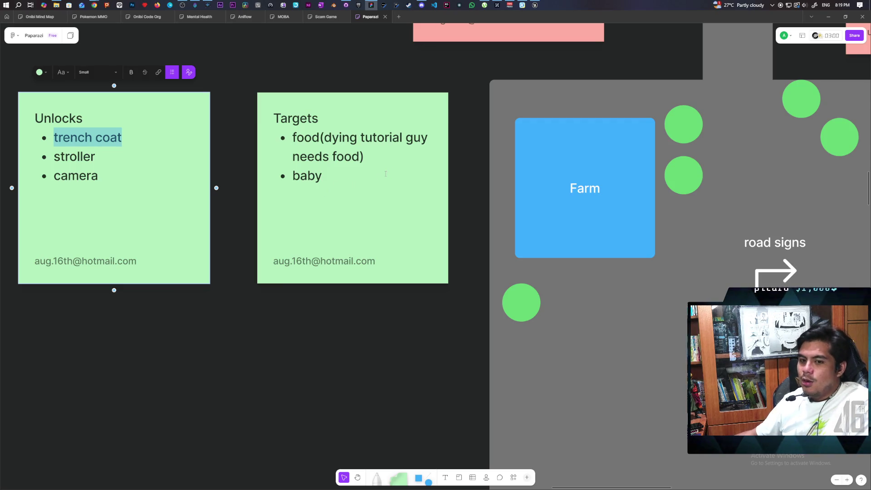
{"action": "double_click", "coordinate": [305, 179]}
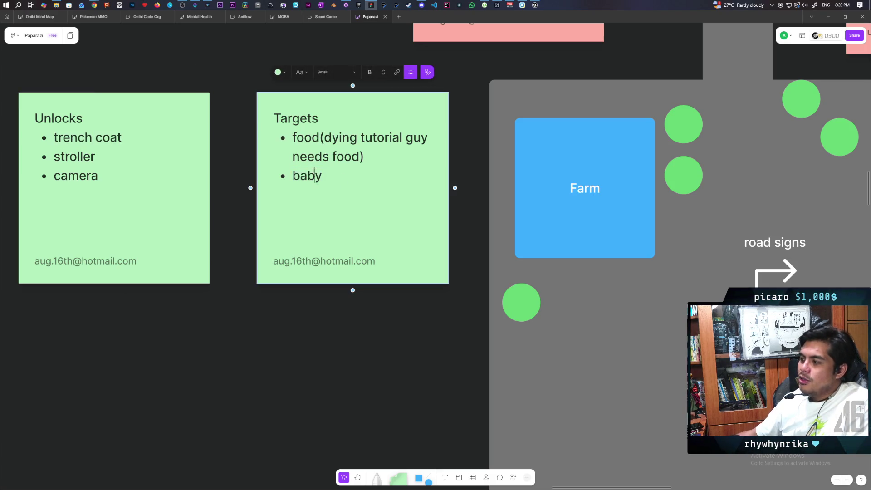
{"action": "left_click", "coordinate": [307, 180]}
{"action": "double_click", "coordinate": [307, 177]}
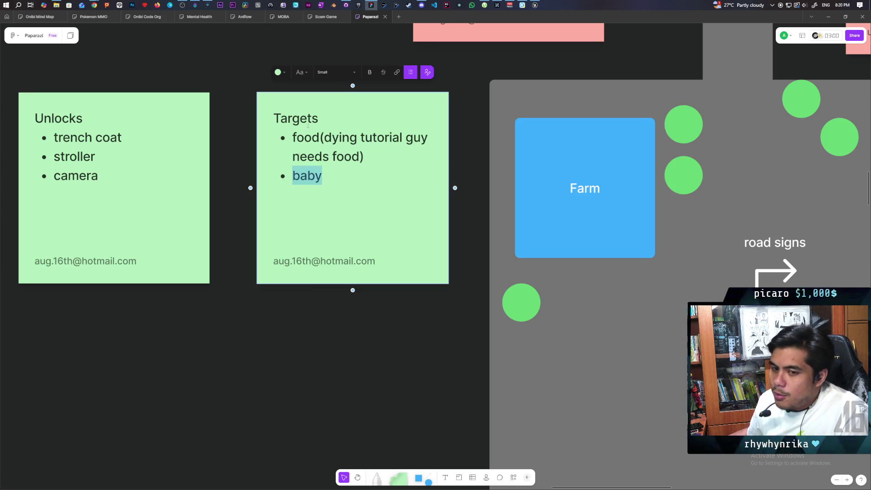
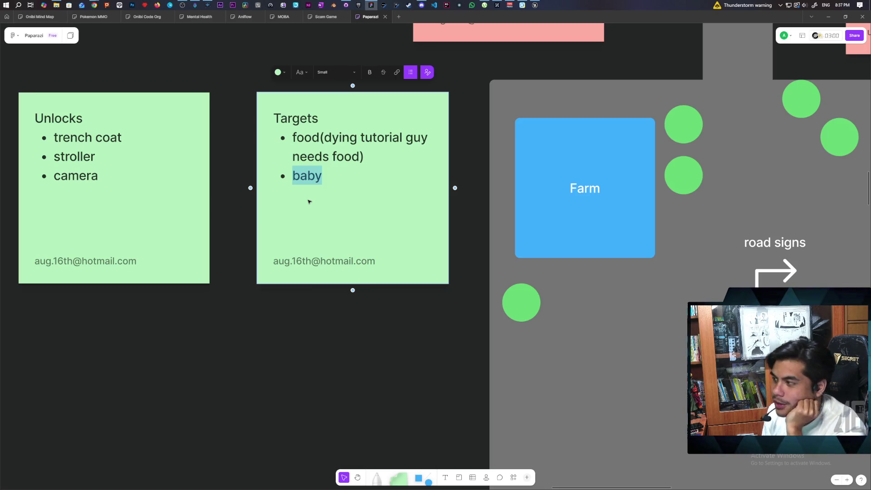
- Bring the Unreal Engine editor showing the Paparazi Demo level in front of FigJam
{"action": "left_click", "coordinate": [535, 5]}
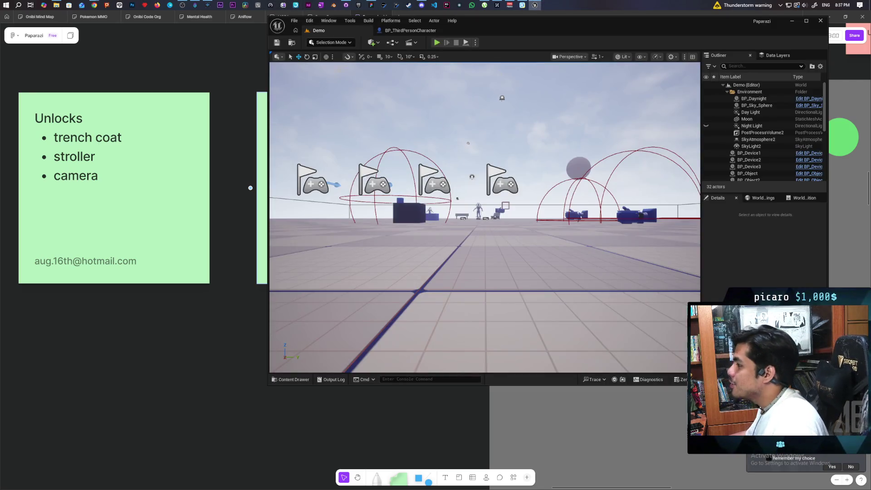
- Start a three-client play session and stack the green, blue and red characters into a tower
{"action": "key", "text": "alt+p"}
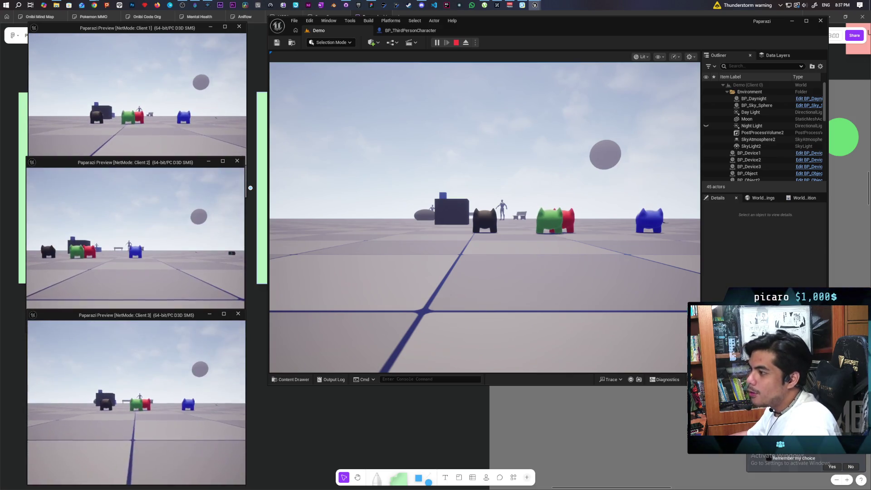
{"action": "left_click", "coordinate": [148, 391]}
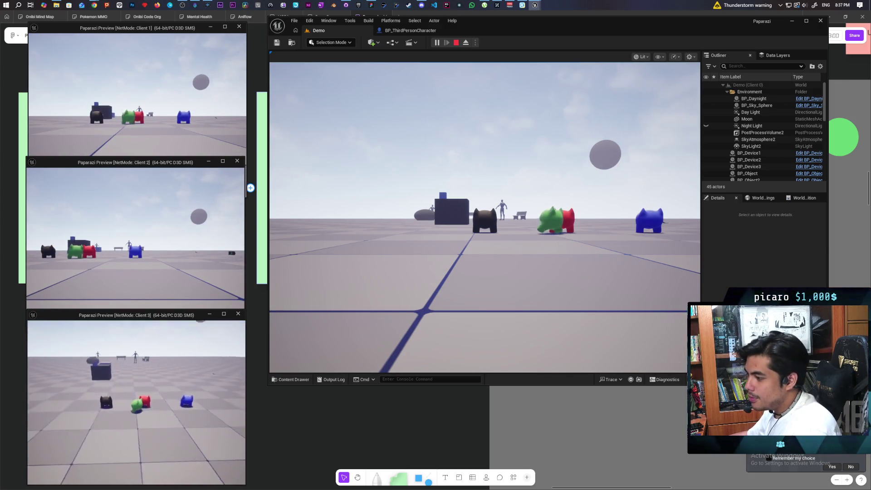
{"action": "key", "text": "a"}
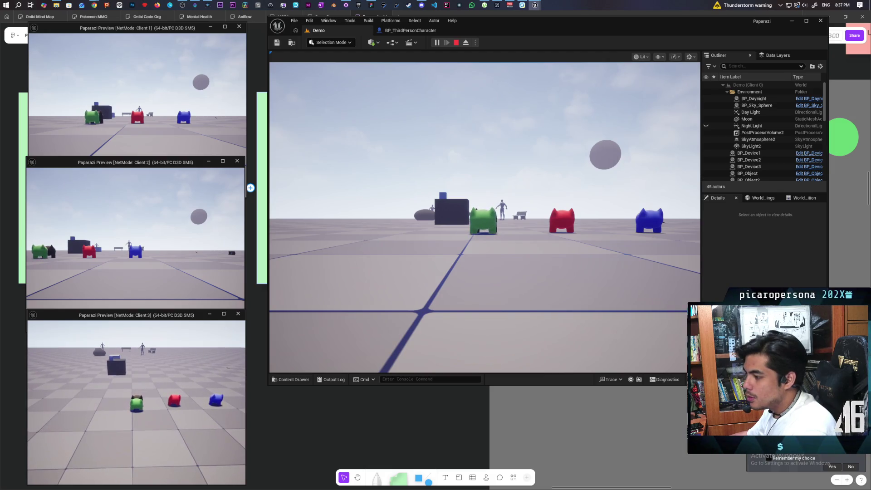
{"action": "left_click", "coordinate": [156, 418]}
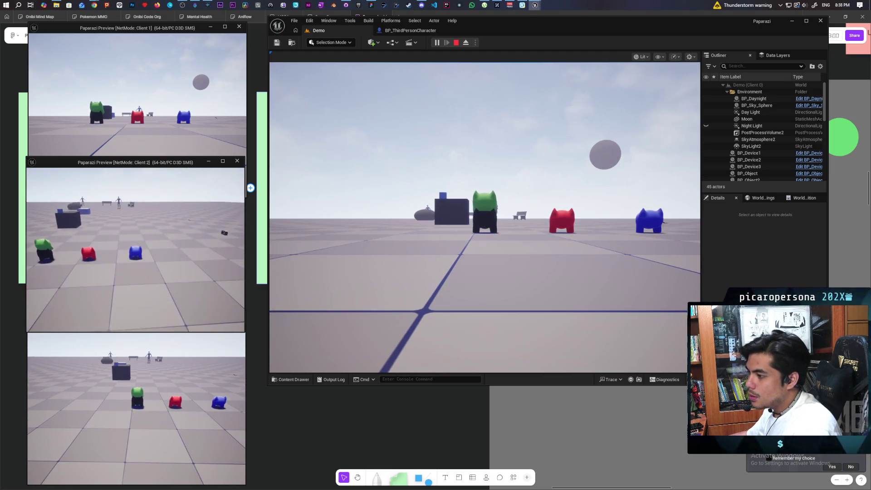
{"action": "key", "text": "a"}
{"action": "key", "text": "a"}
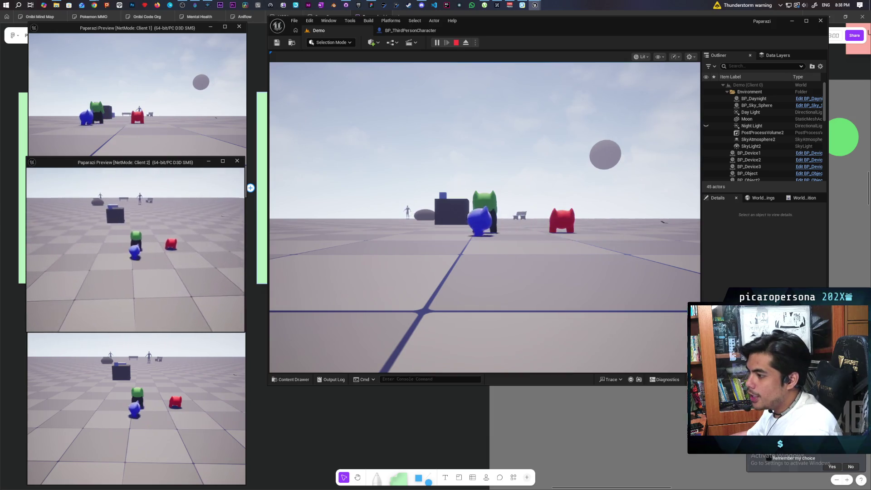
{"action": "key", "text": "space"}
{"action": "key", "text": "w"}
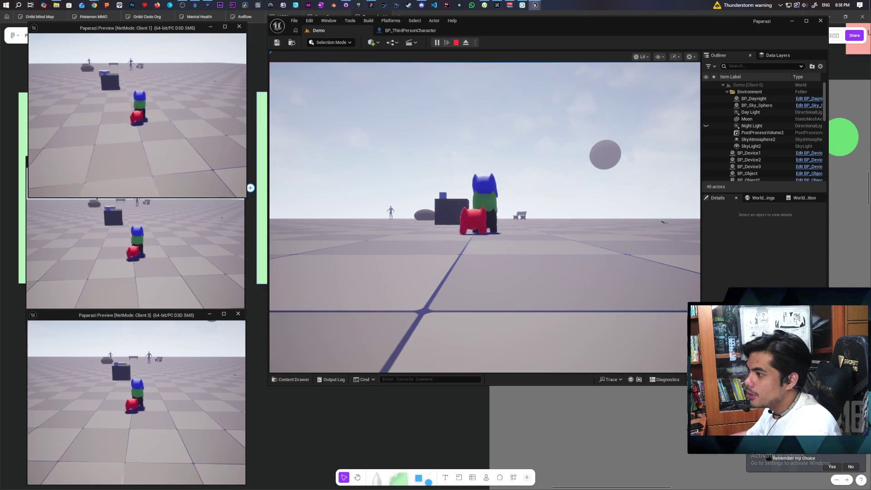
{"action": "key", "text": "space"}
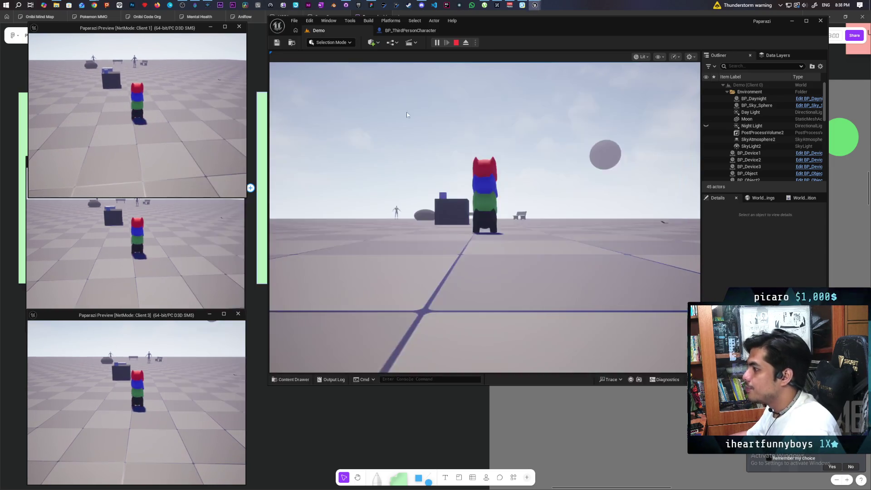
- Walk the stacked tower forward to the benches and the mannequin beside them
{"action": "key", "text": "w"}
{"action": "key", "text": "w"}
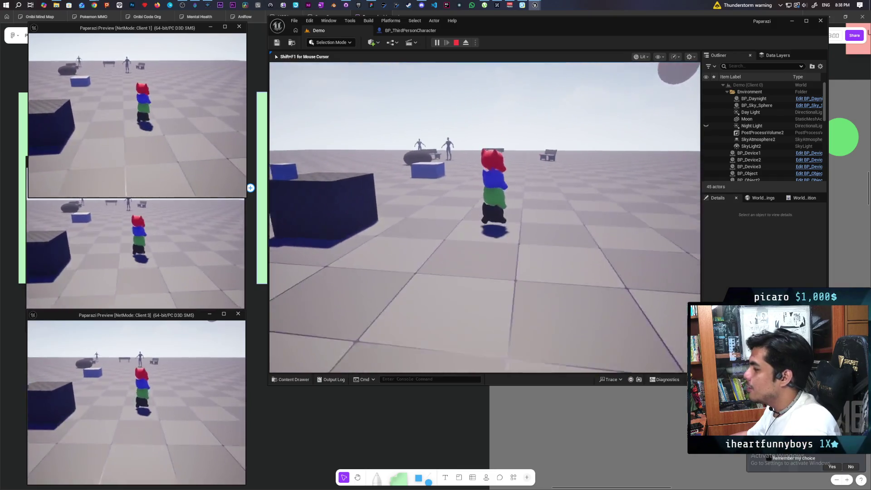
{"action": "key", "text": "w"}
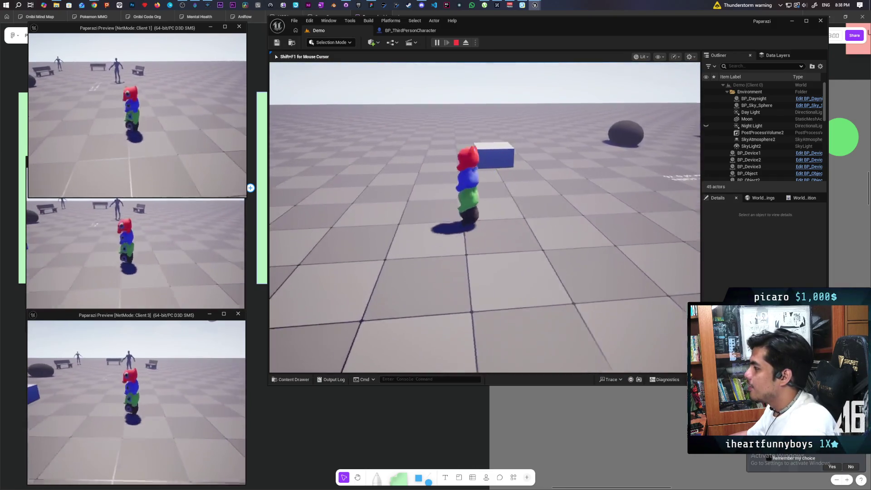
{"action": "key", "text": "w"}
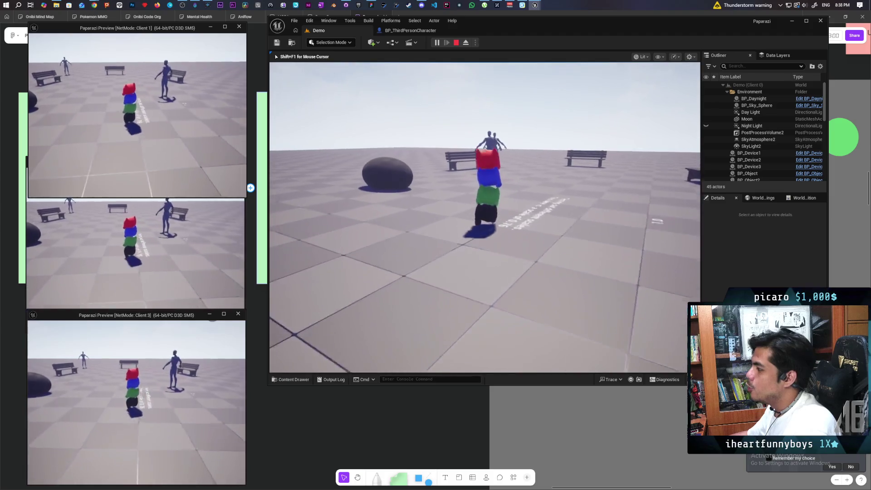
{"action": "key", "text": "w"}
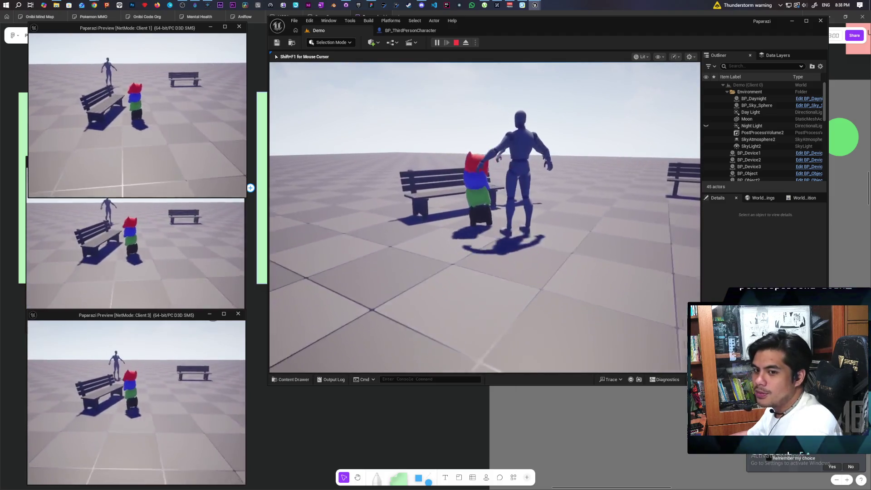
{"action": "key", "text": "w"}
{"action": "key", "text": "w"}
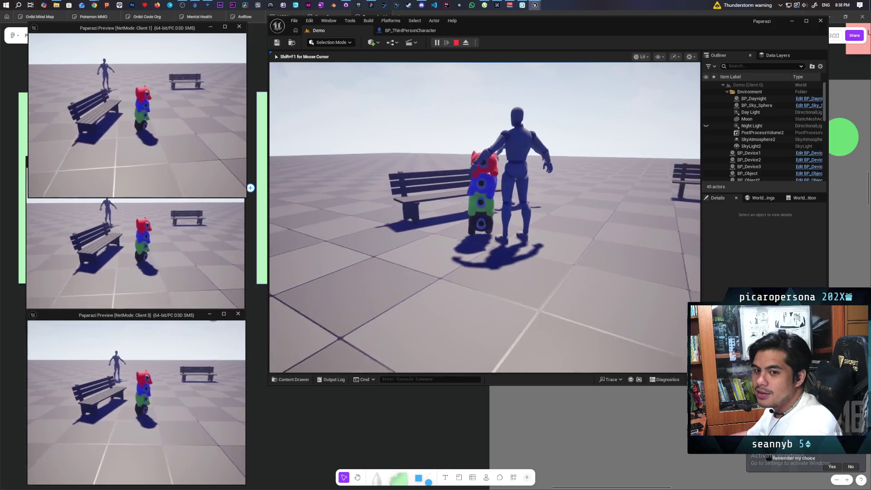
- Maneuver the tower back and forth around the bench and mannequins
{"action": "key", "text": "s"}
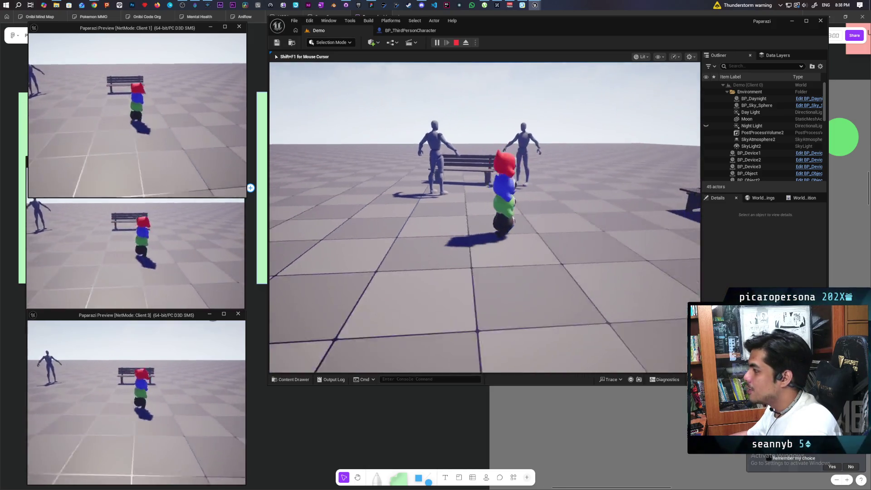
{"action": "key", "text": "a"}
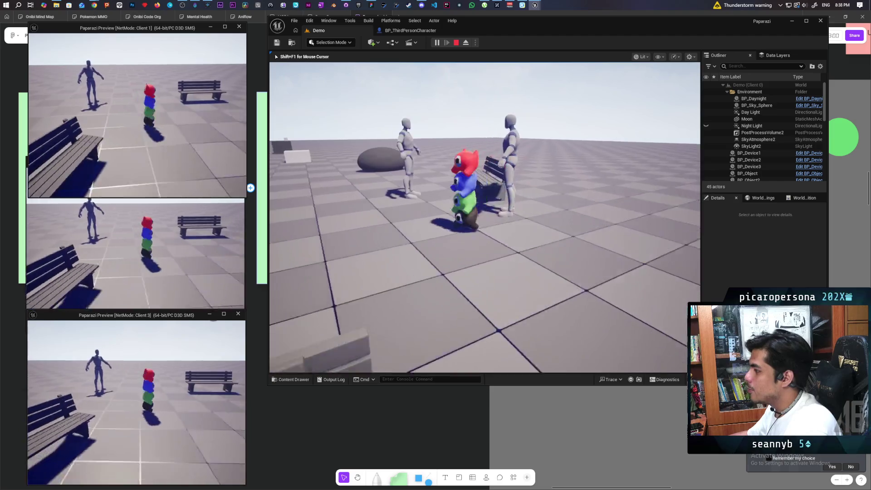
{"action": "key", "text": "w"}
{"action": "key", "text": "a"}
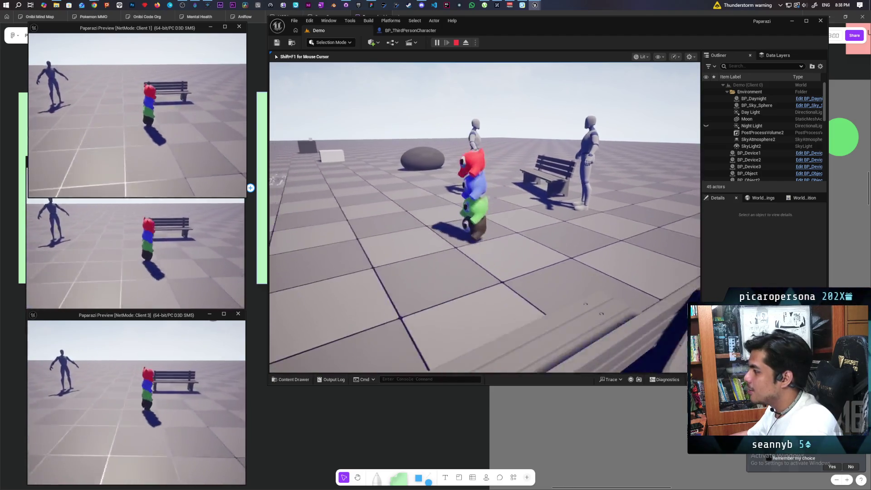
{"action": "key", "text": "w"}
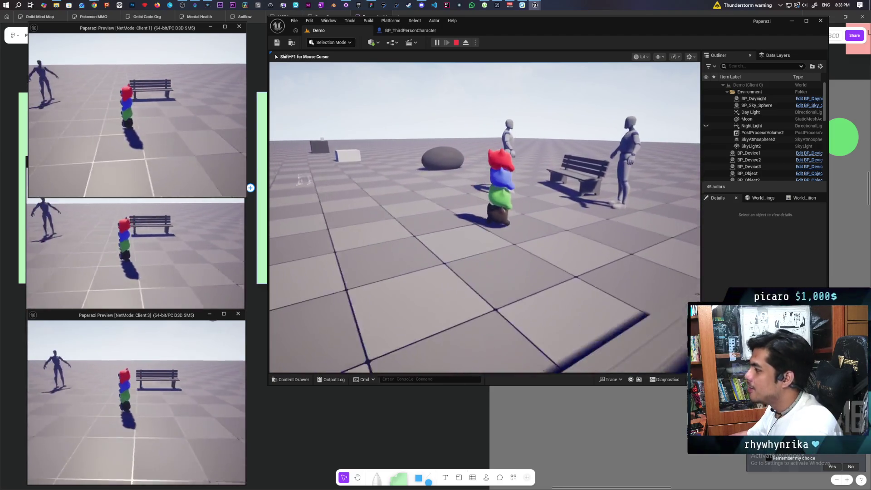
{"action": "key", "text": "s"}
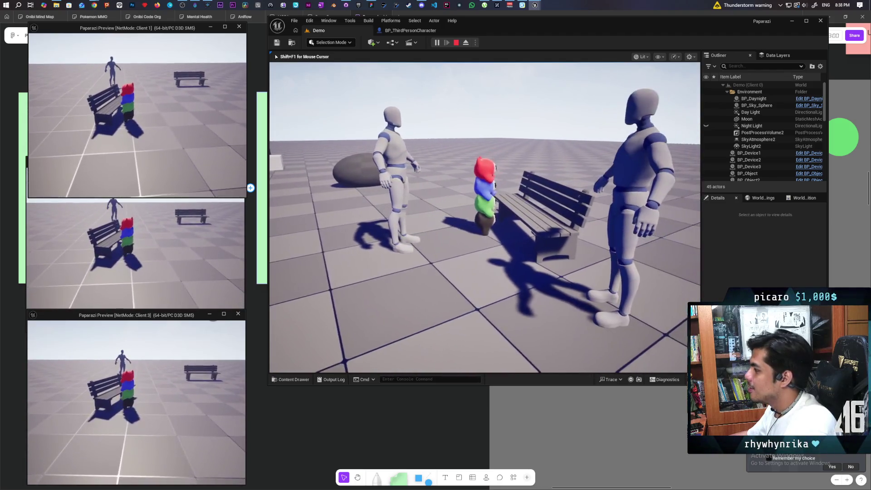
{"action": "key", "text": "d"}
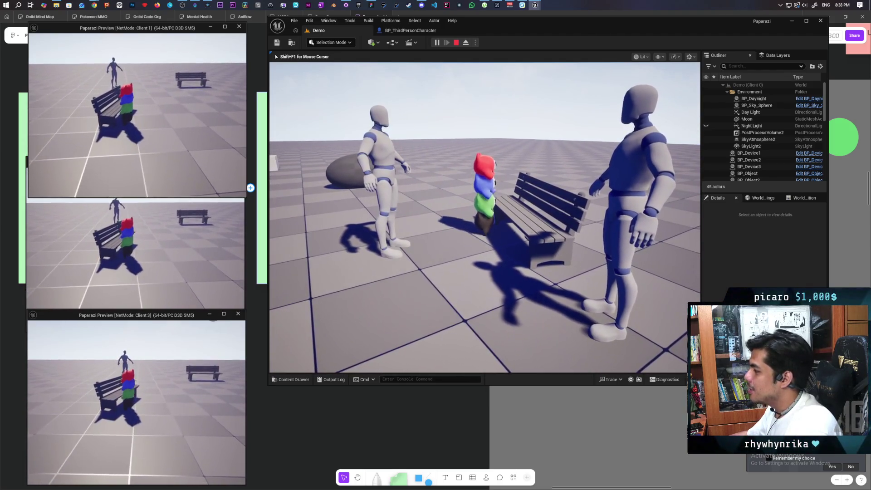
{"action": "key", "text": "a"}
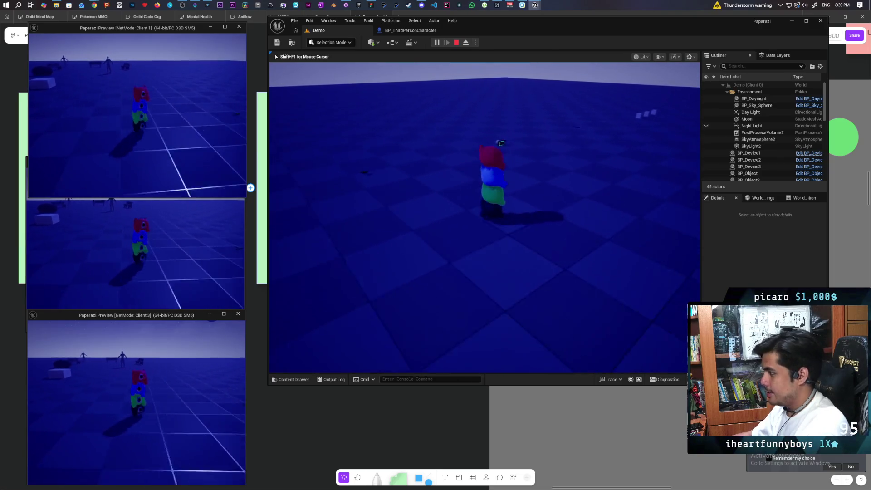
- As Client 1, pick up the camera, climb back atop the stack and raise the camera
{"action": "key", "text": "shift+F1"}
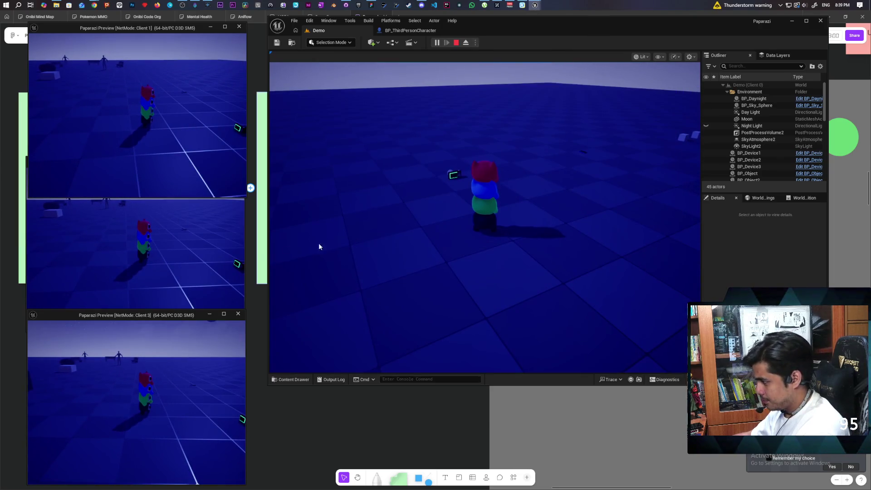
{"action": "left_click", "coordinate": [173, 152]}
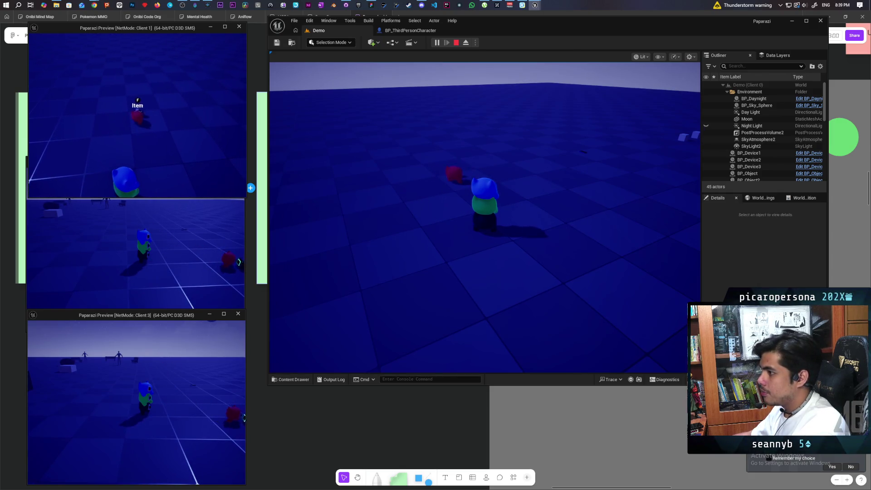
{"action": "key", "text": "f"}
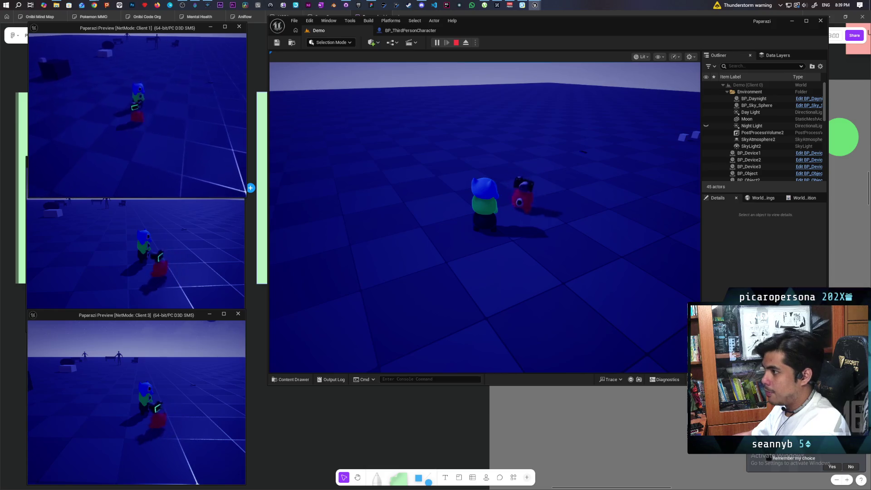
{"action": "key", "text": "f"}
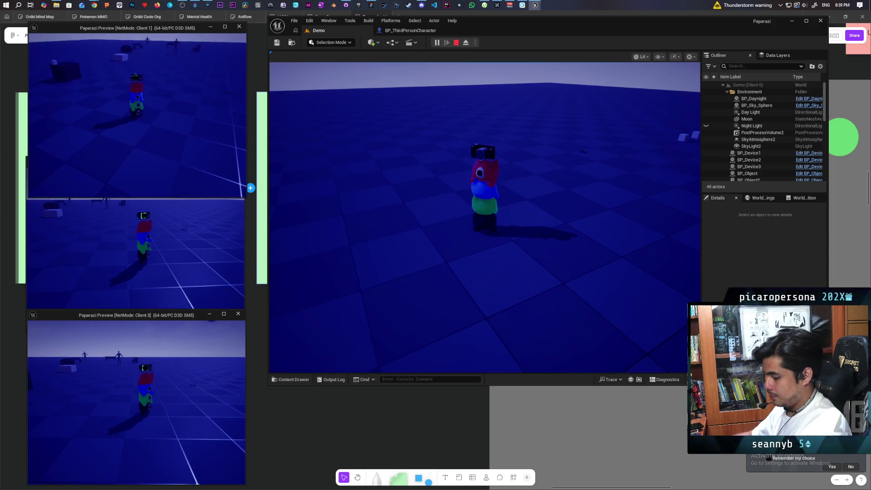
{"action": "key", "text": "e"}
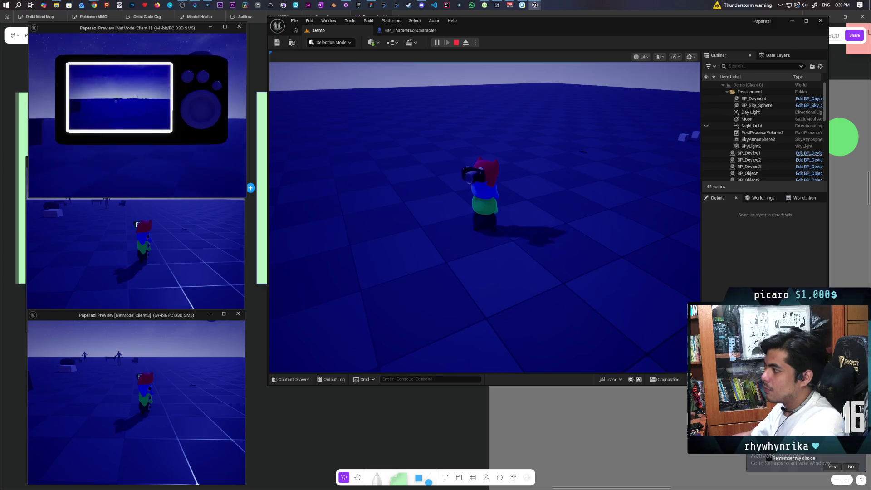
{"action": "left_click", "coordinate": [485, 217]}
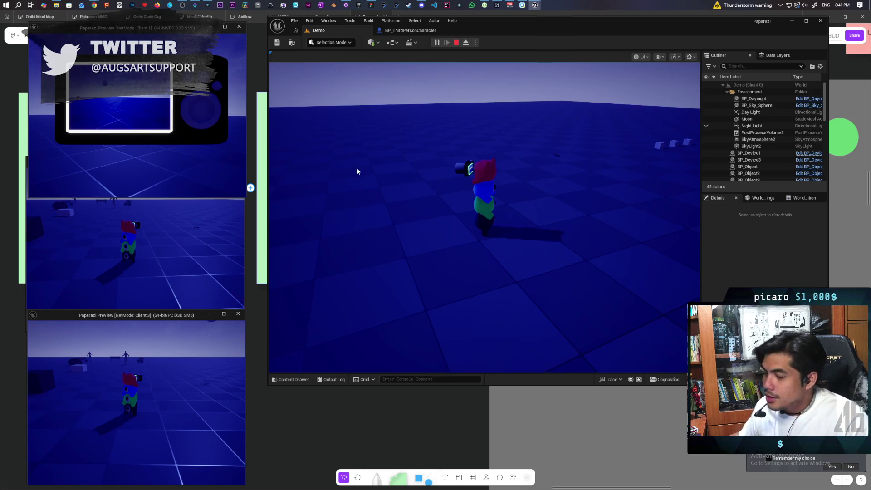
{"action": "key", "text": "alt+Tab"}
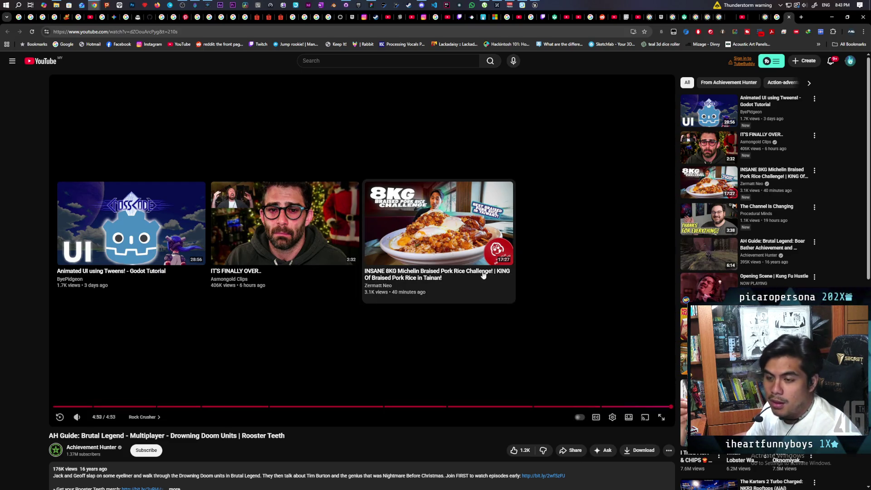
- Rewind the Brutal Legend guide video to 3:47, pause it, and minimize the browser
{"action": "left_click", "coordinate": [605, 407]}
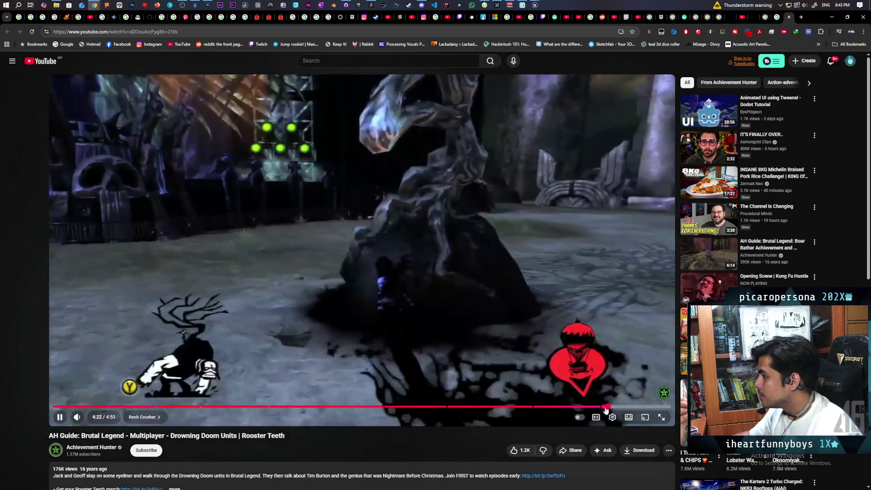
{"action": "left_click", "coordinate": [596, 406]}
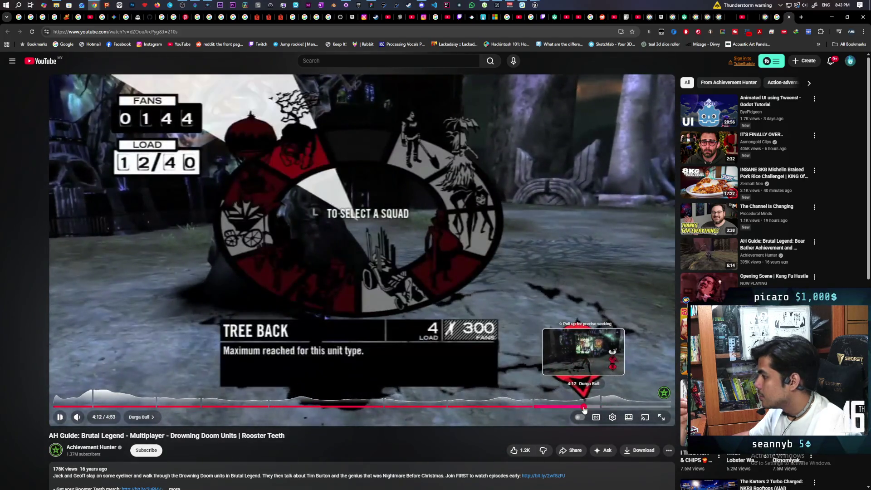
{"action": "left_click", "coordinate": [586, 407]}
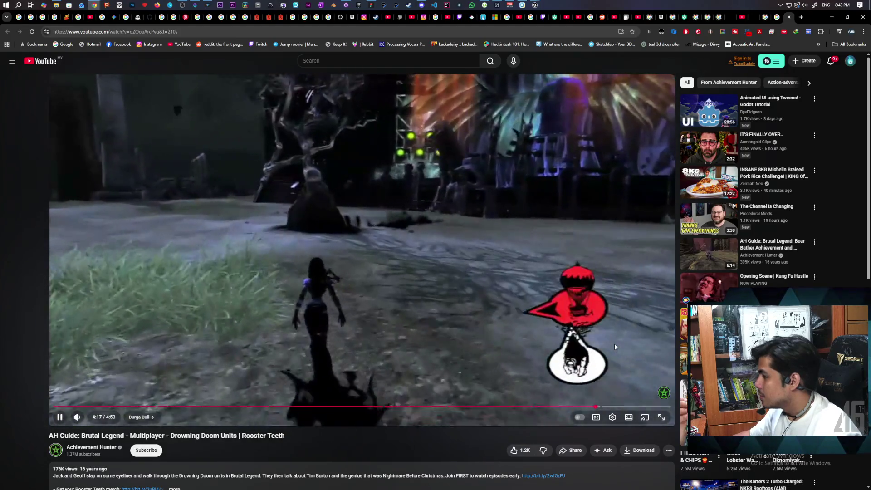
{"action": "key", "text": "l"}
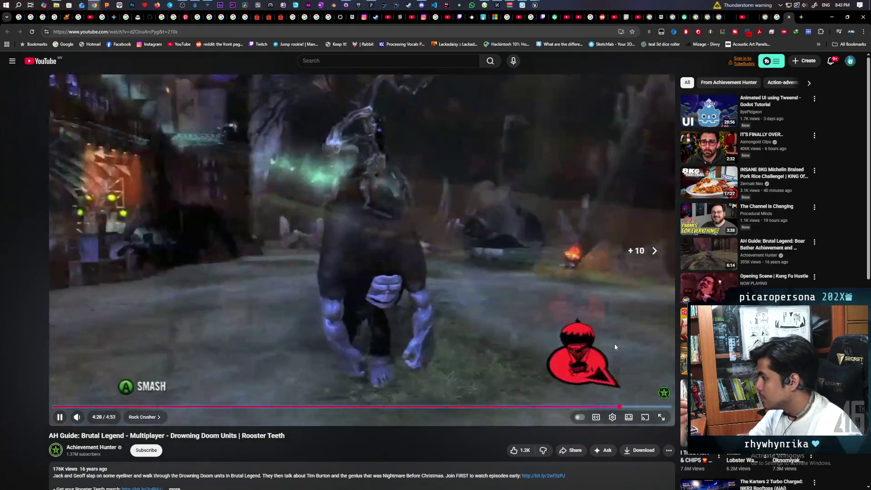
{"action": "key", "text": "Left"}
{"action": "key", "text": "Left"}
{"action": "key", "text": "Left"}
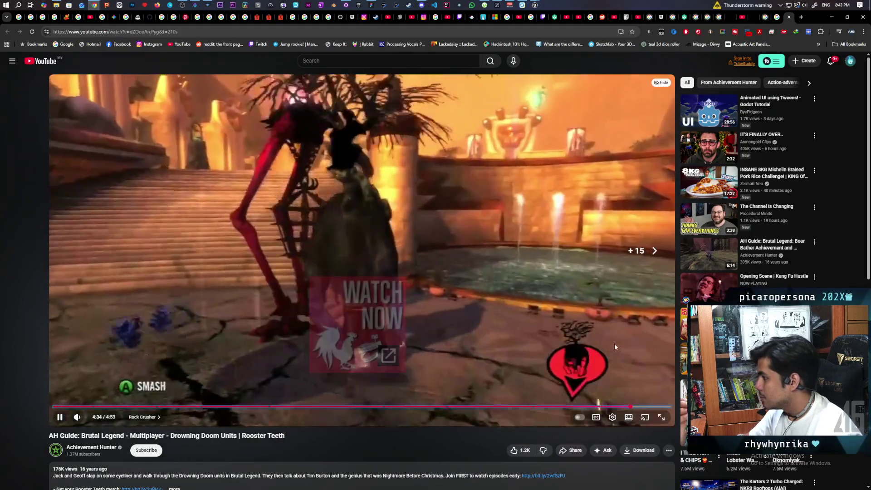
{"action": "key", "text": "Left"}
{"action": "key", "text": "Left"}
{"action": "key", "text": "Left"}
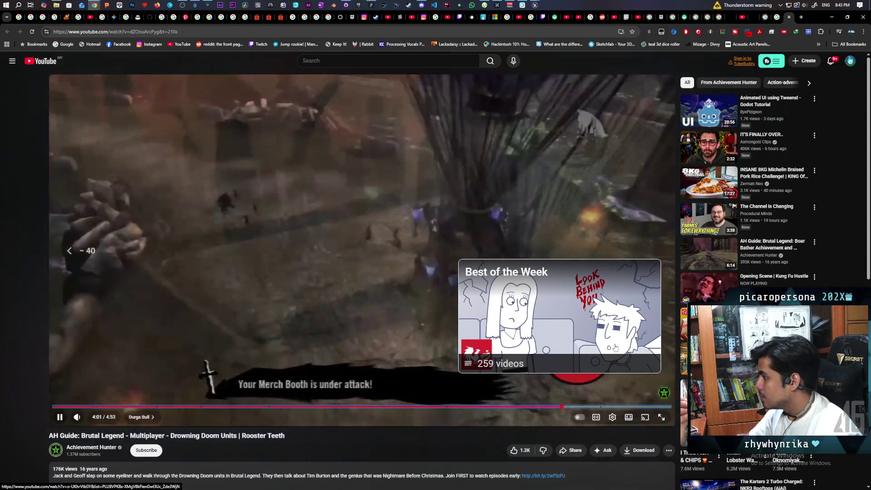
{"action": "key", "text": "Left"}
{"action": "key", "text": "Left"}
{"action": "key", "text": "Left"}
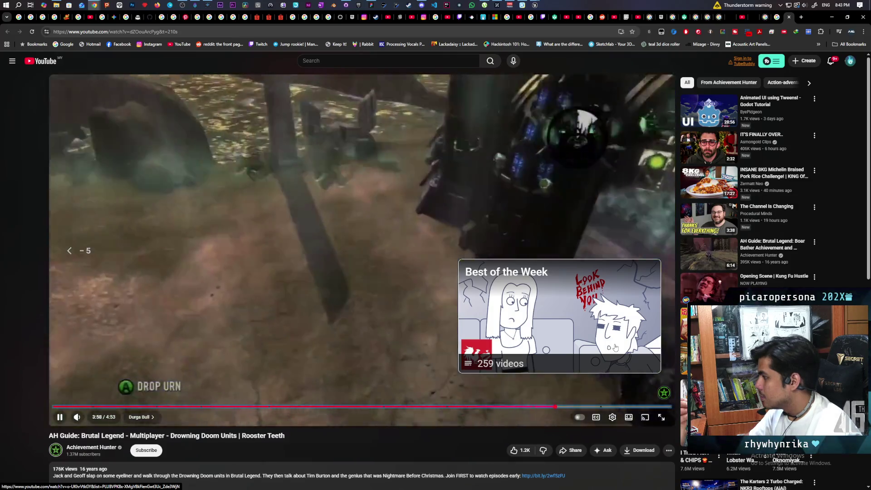
{"action": "key", "text": "Left"}
{"action": "key", "text": "Left"}
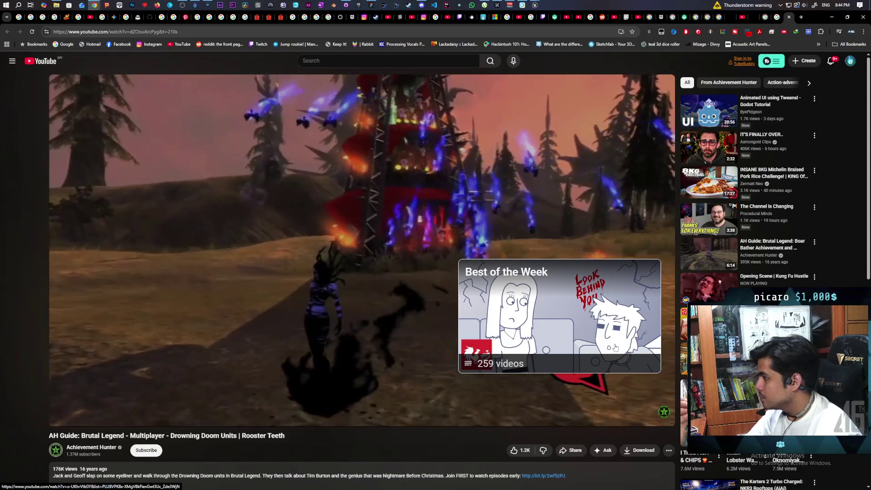
{"action": "key", "text": "space"}
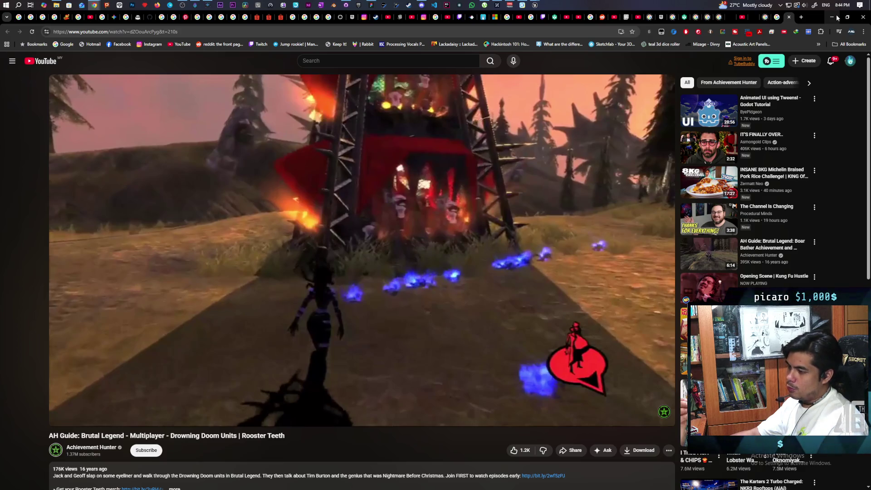
{"action": "left_click", "coordinate": [834, 17]}
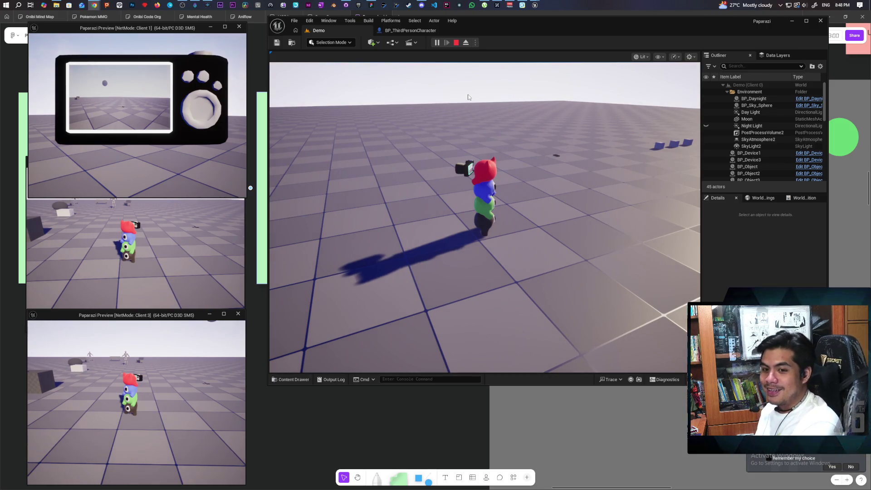
- Take control of the character in the running playtest's game view
{"action": "left_click", "coordinate": [468, 97]}
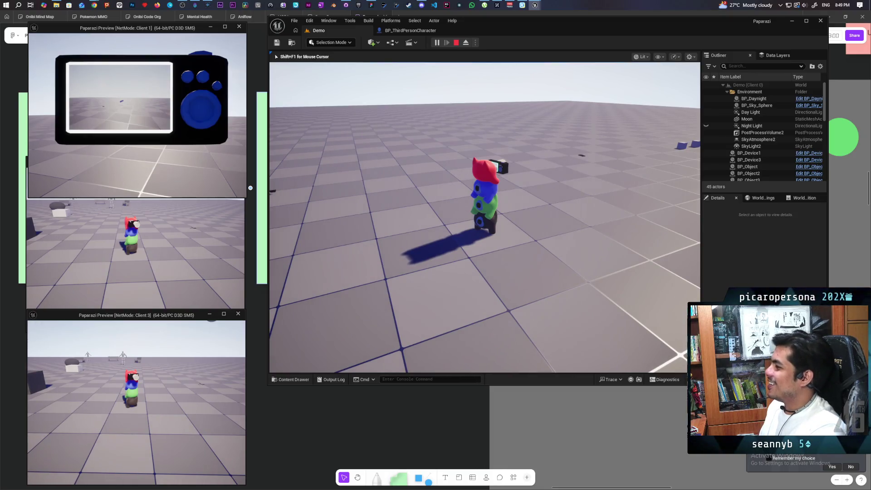
- Walk the character into the scene, dropping the camera and picking it back up twice
{"action": "key", "text": "a"}
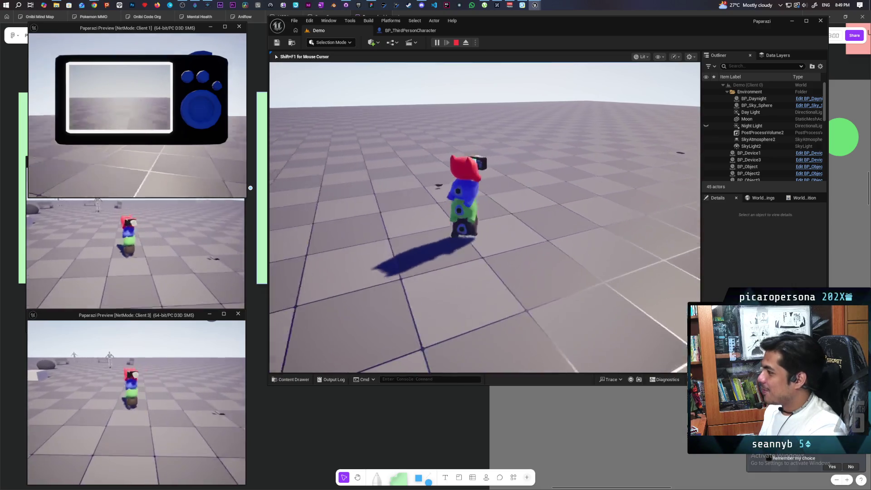
{"action": "key", "text": "w"}
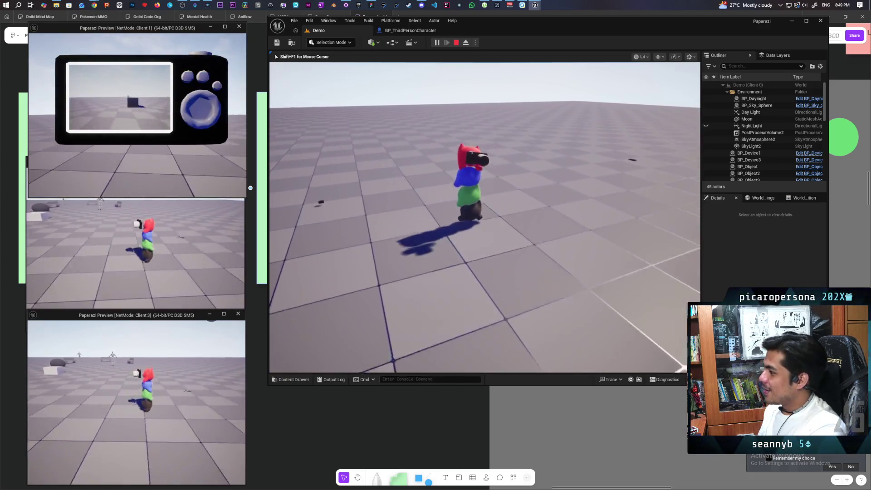
{"action": "key", "text": "w"}
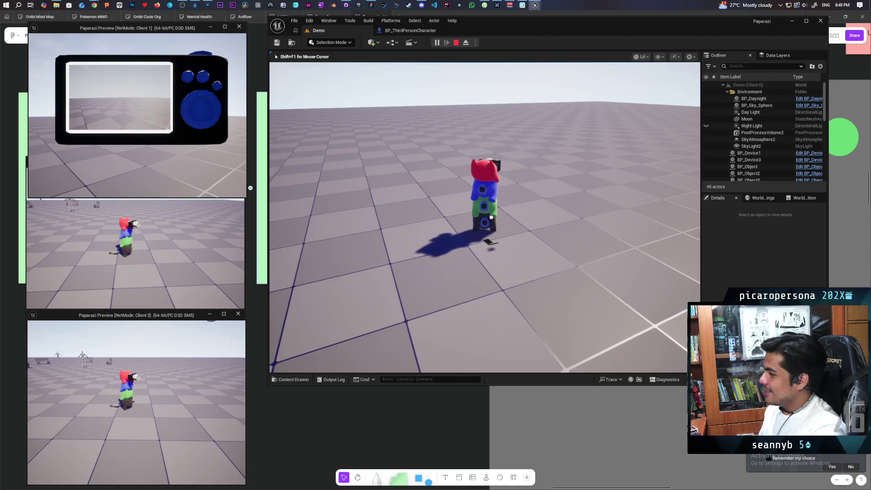
{"action": "key", "text": "q"}
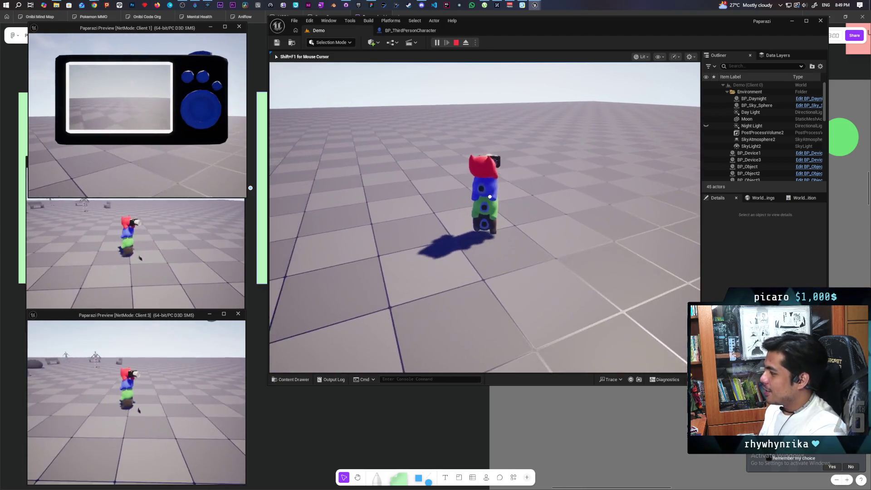
{"action": "key", "text": "space"}
{"action": "key", "text": "q"}
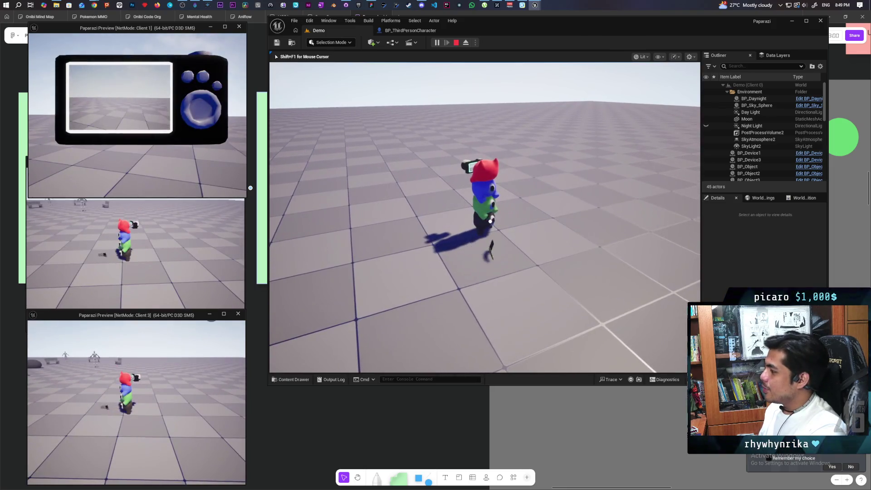
{"action": "key", "text": "e"}
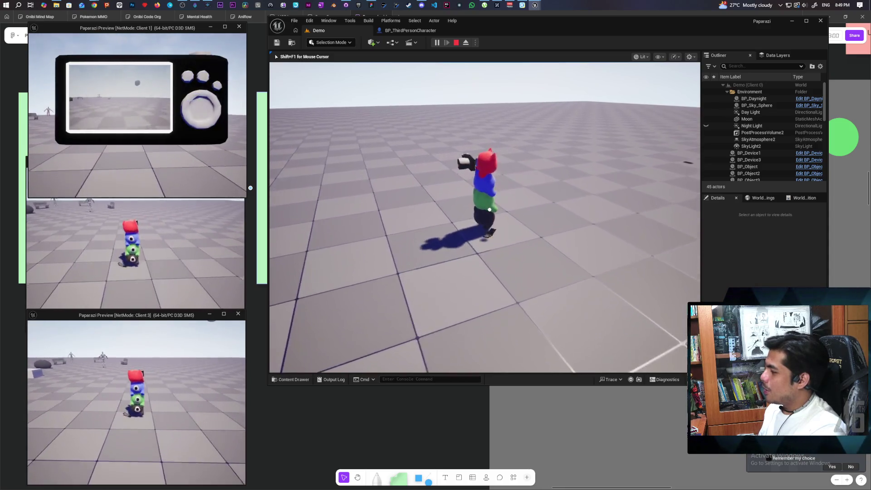
{"action": "key", "text": "q"}
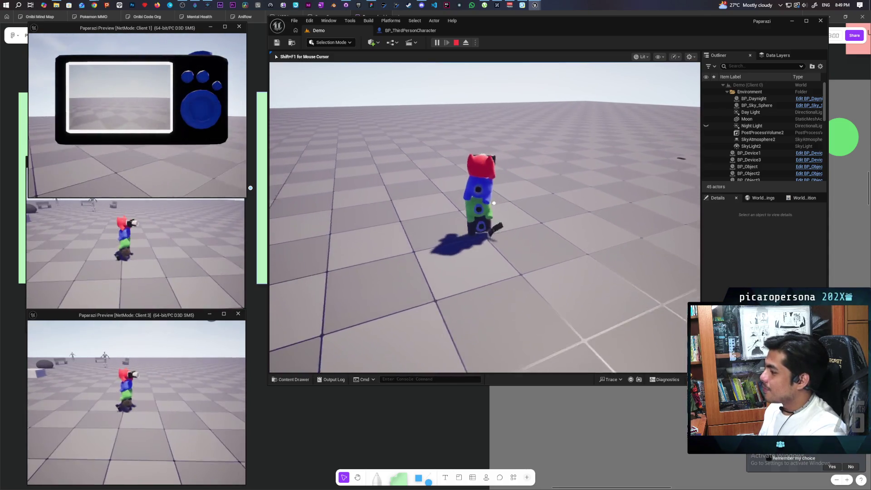
{"action": "key", "text": "e"}
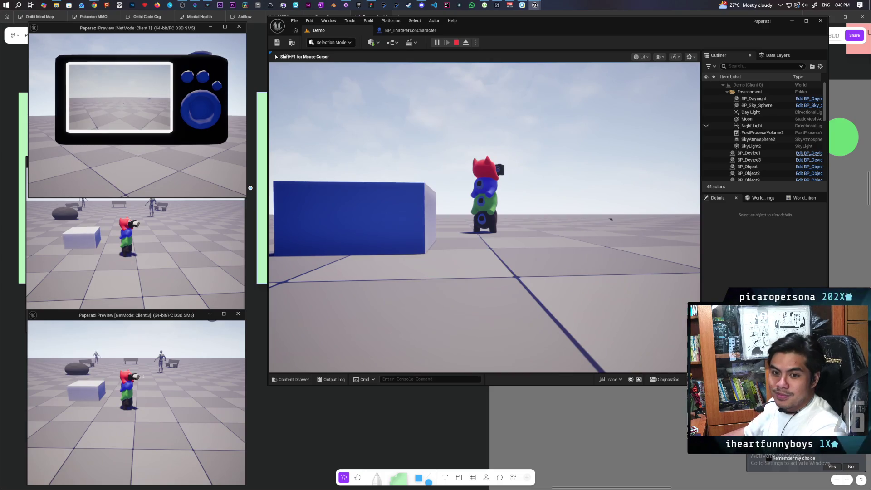
- Make the stacked character jump and turn it to face several directions
{"action": "scroll", "coordinate": [484, 218], "scroll_direction": "up", "scroll_amount": 3}
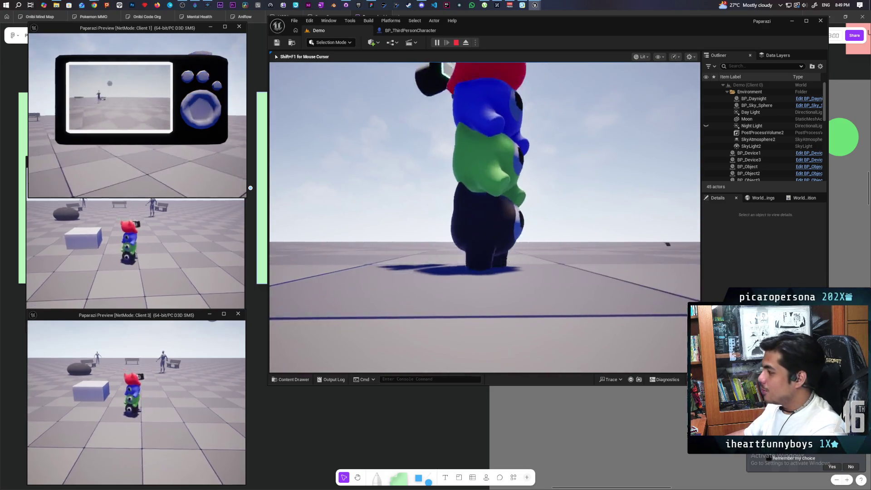
{"action": "key", "text": "space"}
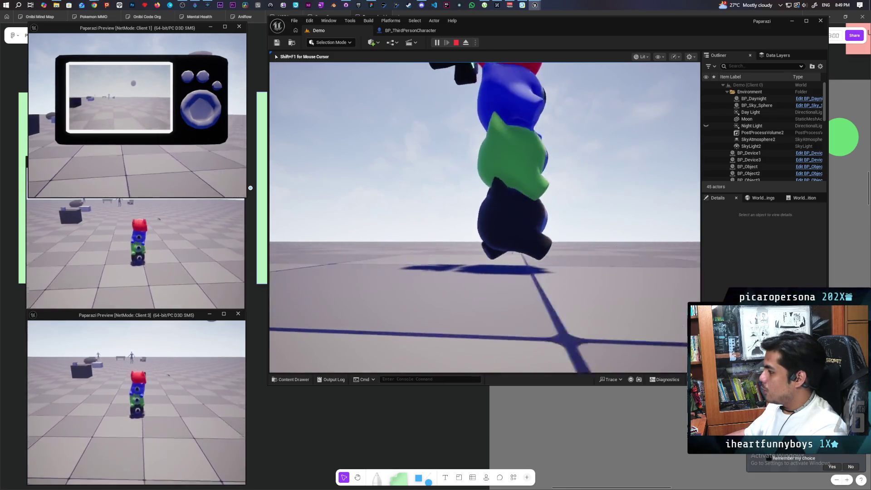
{"action": "key", "text": "s"}
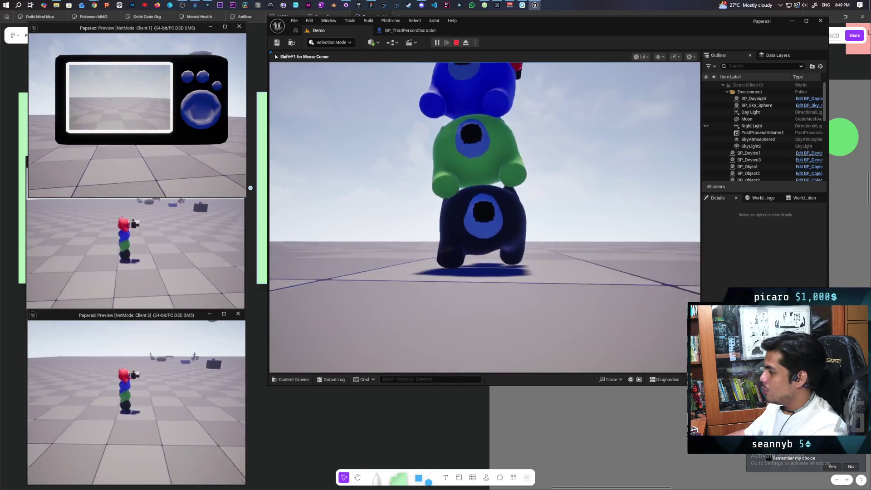
{"action": "key", "text": "w"}
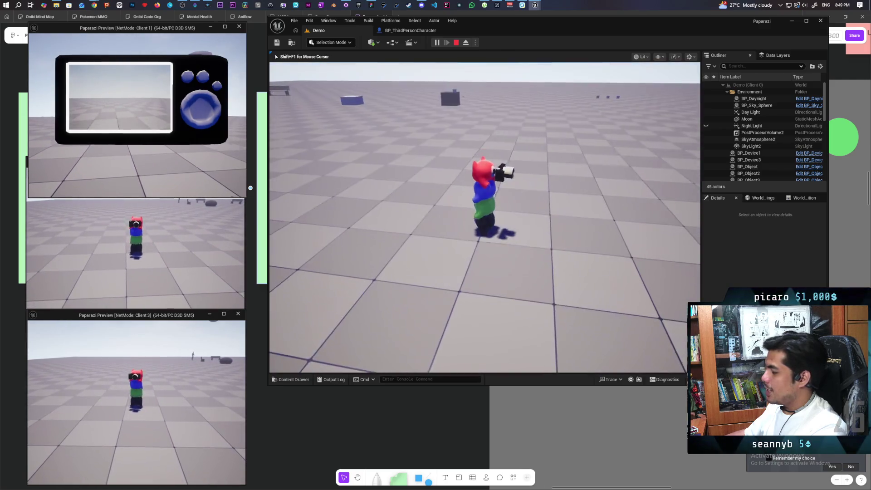
{"action": "key", "text": "s"}
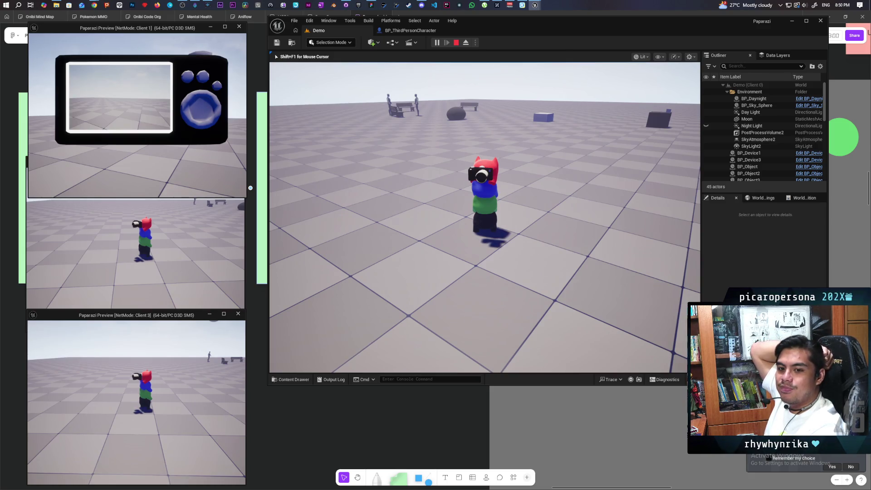
{"action": "key", "text": "d"}
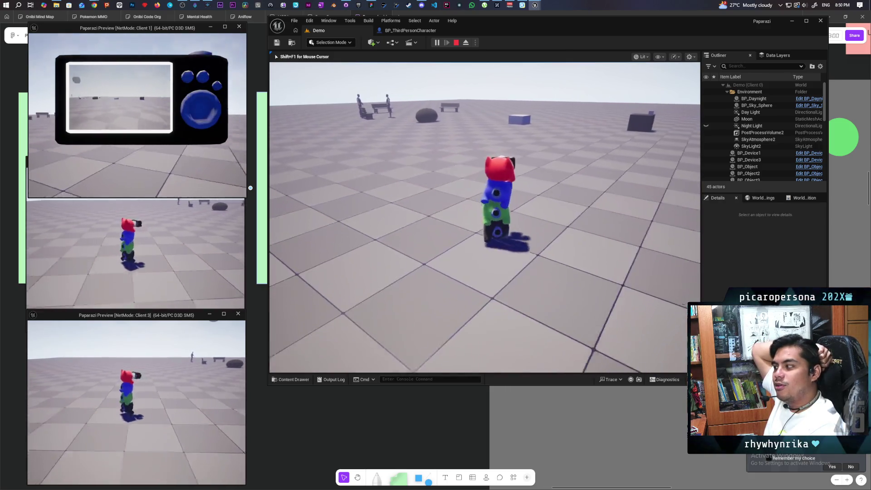
{"action": "key", "text": "a"}
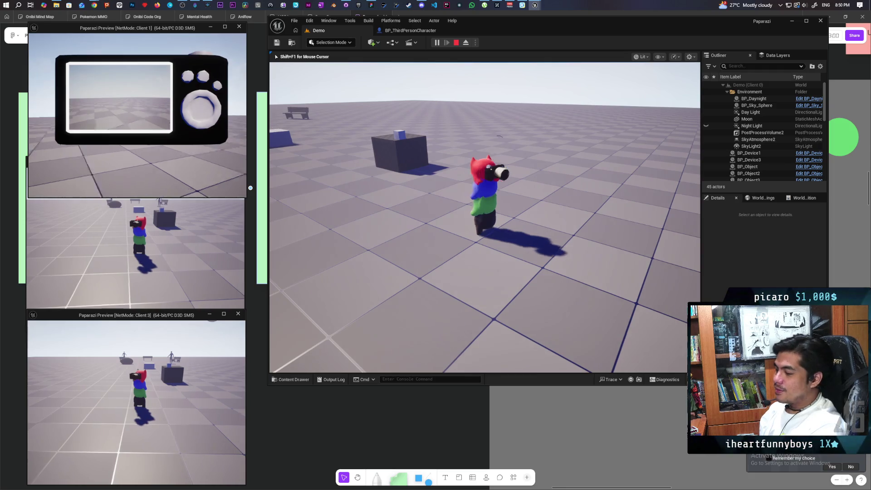
- Walk the character around the dark box and back away from it
{"action": "key", "text": "w"}
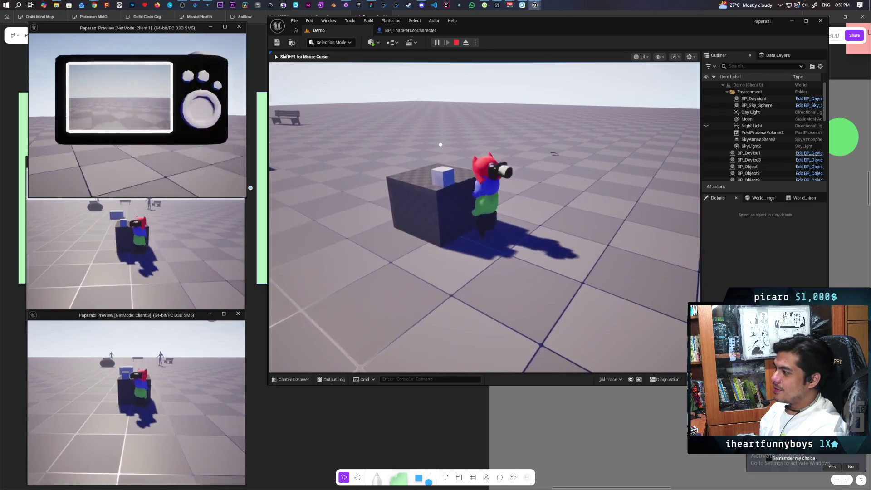
{"action": "key", "text": "s"}
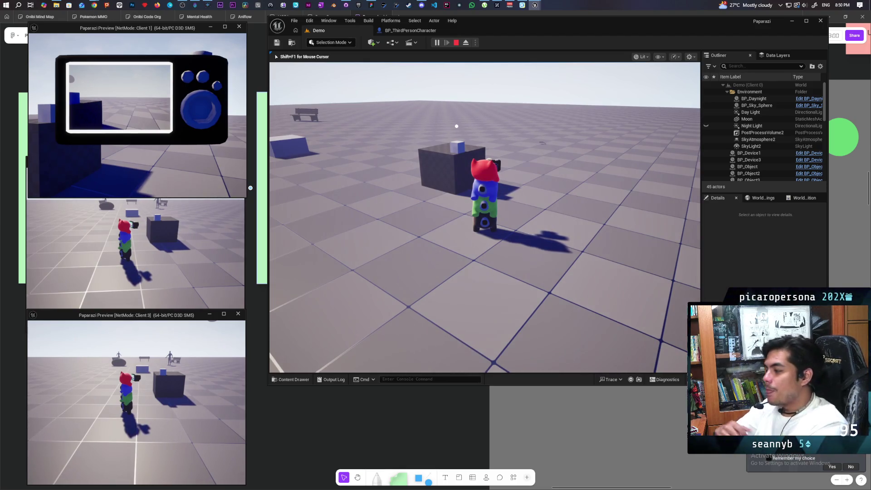
{"action": "key", "text": "w"}
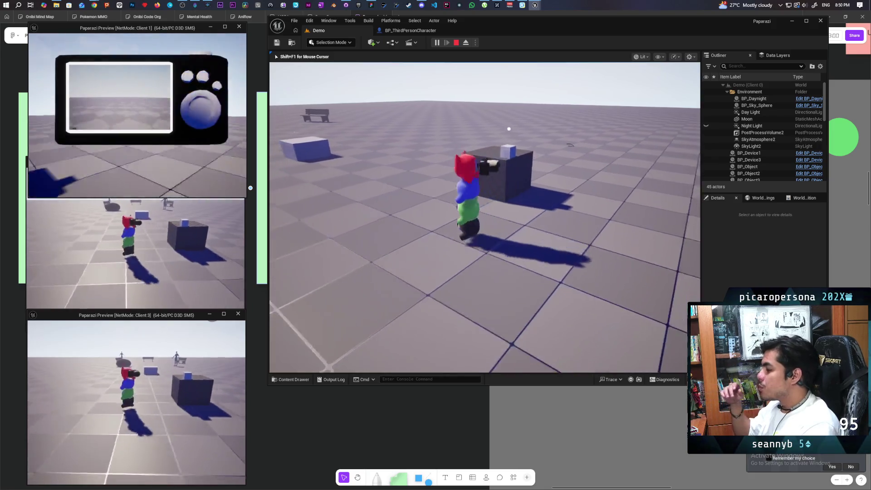
{"action": "key", "text": "s"}
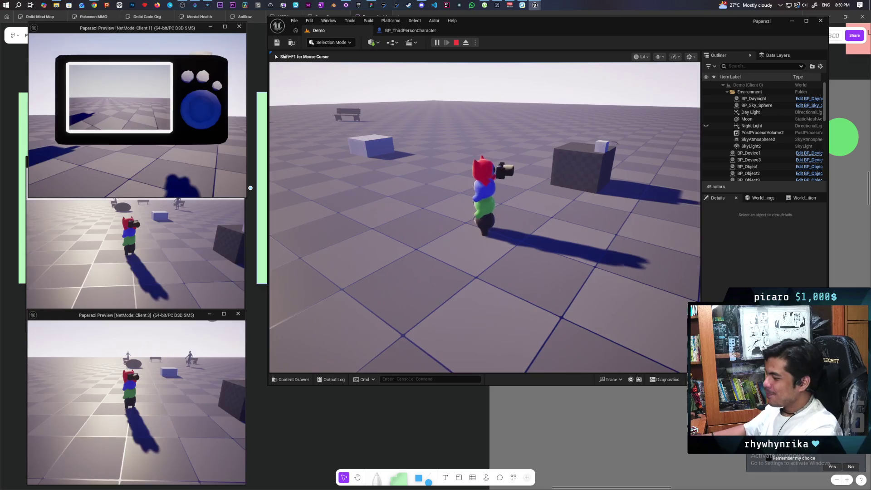
- Walk past the rock toward the benches and the standing mannequin
{"action": "key", "text": "w"}
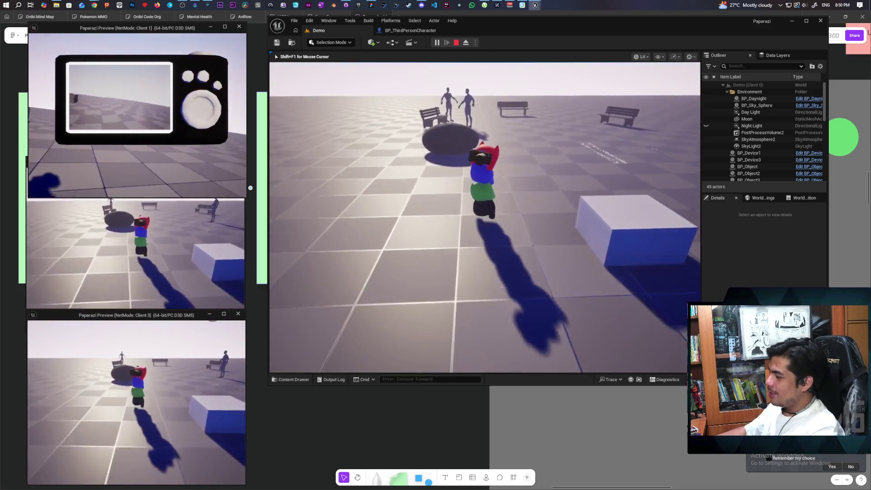
{"action": "key", "text": "w"}
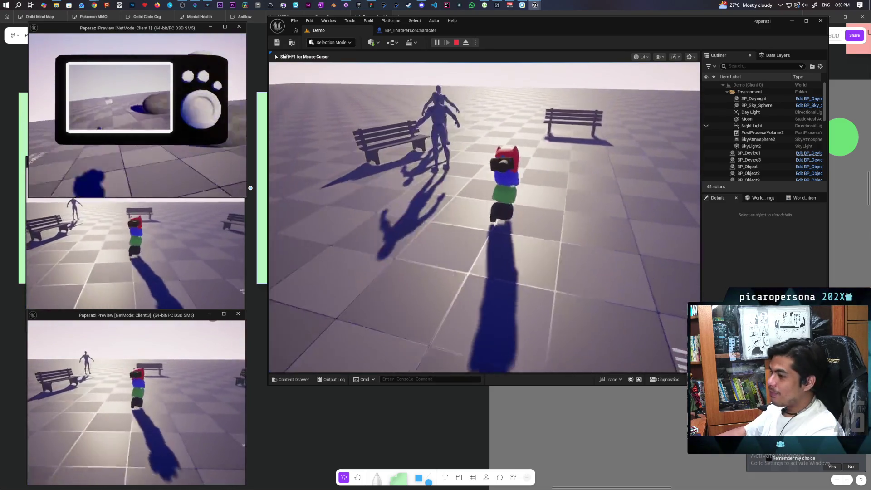
{"action": "key", "text": "w"}
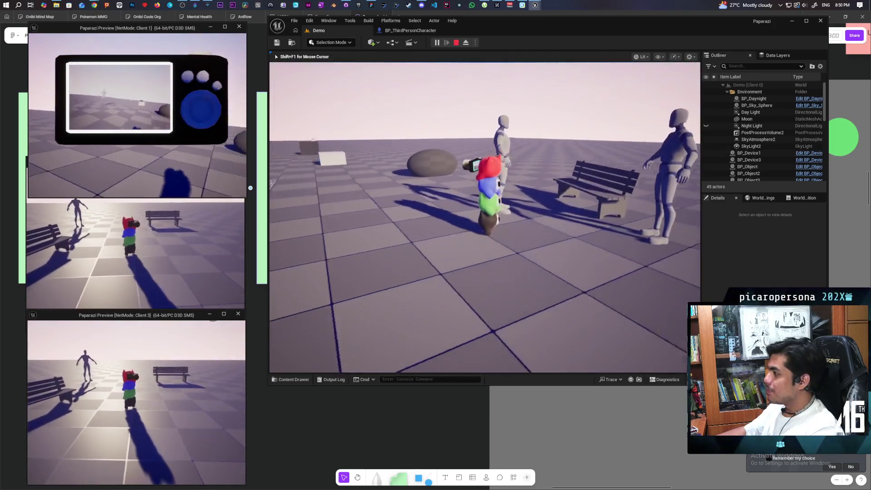
{"action": "key", "text": "w"}
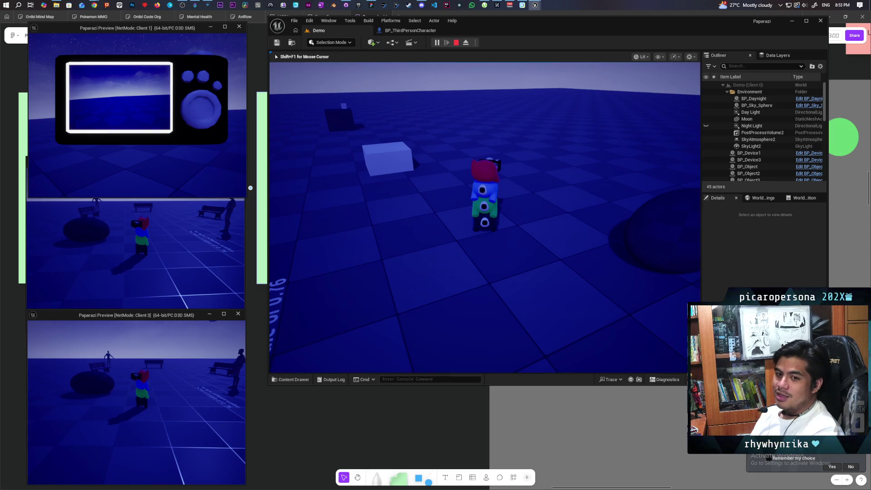
- Walk up to the white box, hop onto it and walk around it
{"action": "key", "text": "w"}
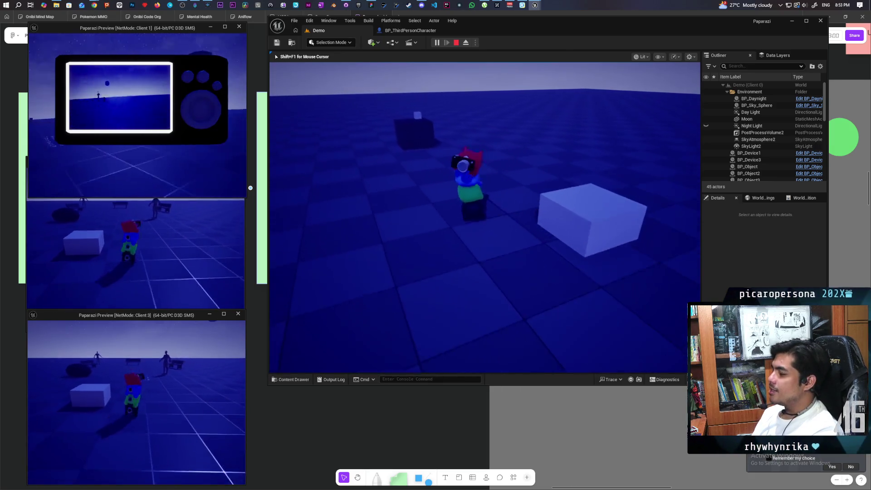
{"action": "key", "text": "w"}
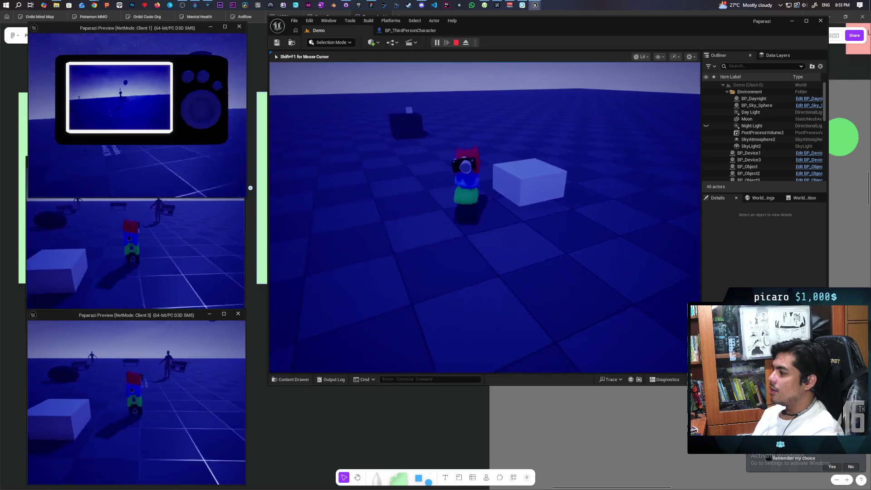
{"action": "key", "text": "w"}
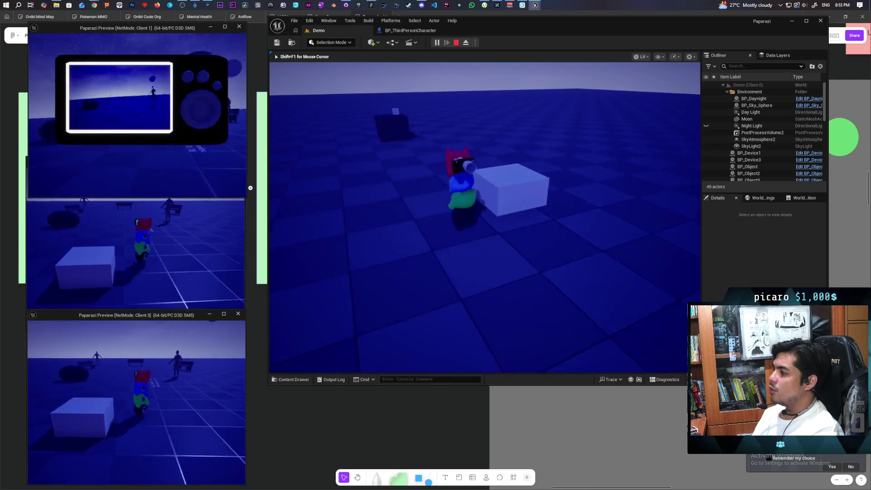
{"action": "key", "text": "w"}
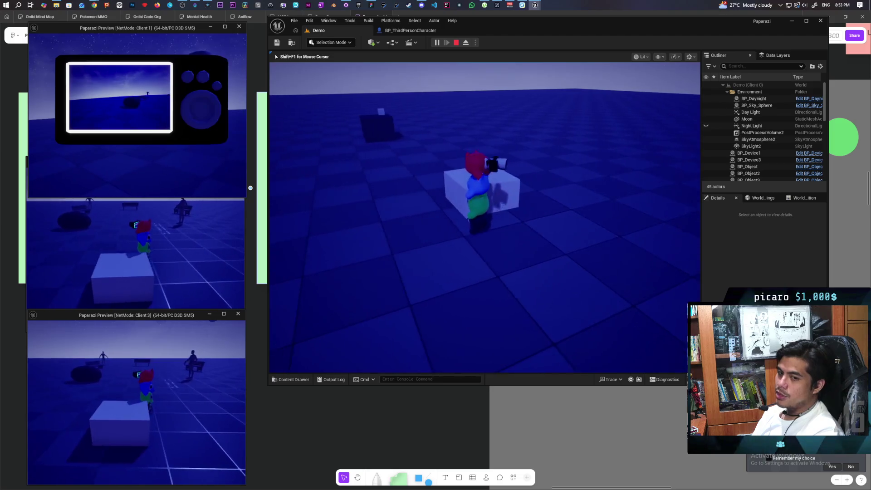
{"action": "key", "text": "w"}
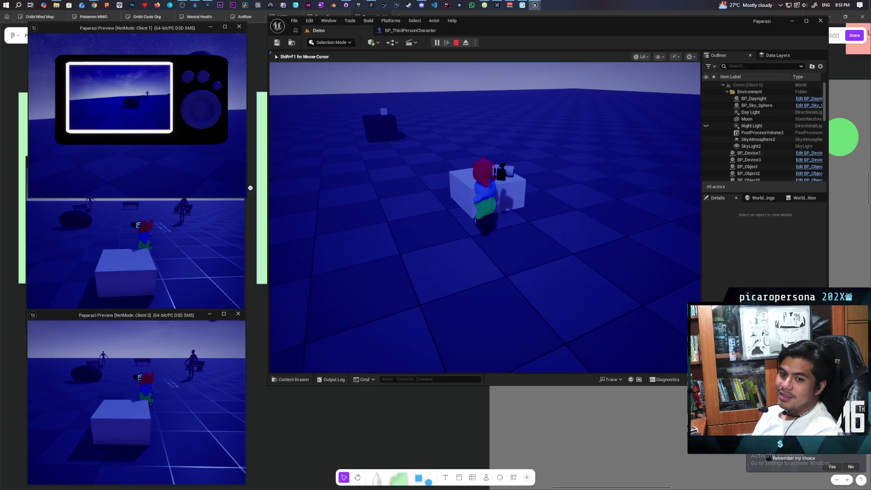
{"action": "key", "text": "space"}
{"action": "key", "text": "w"}
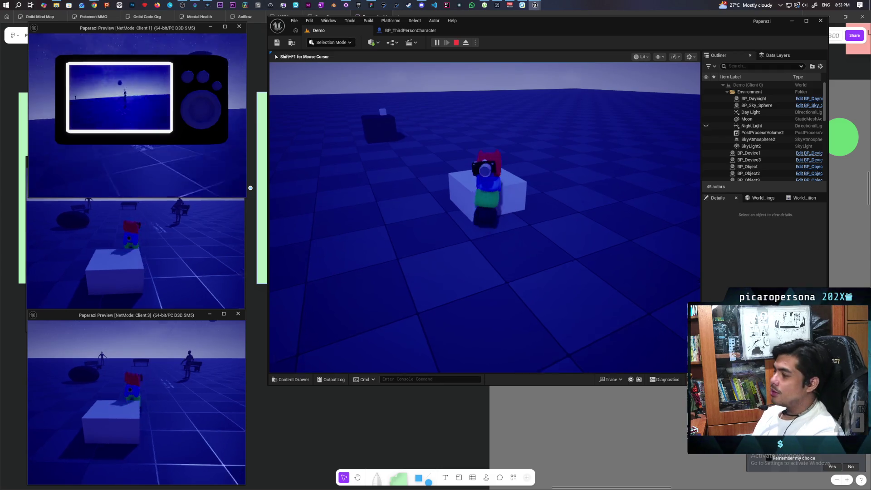
{"action": "key", "text": "a"}
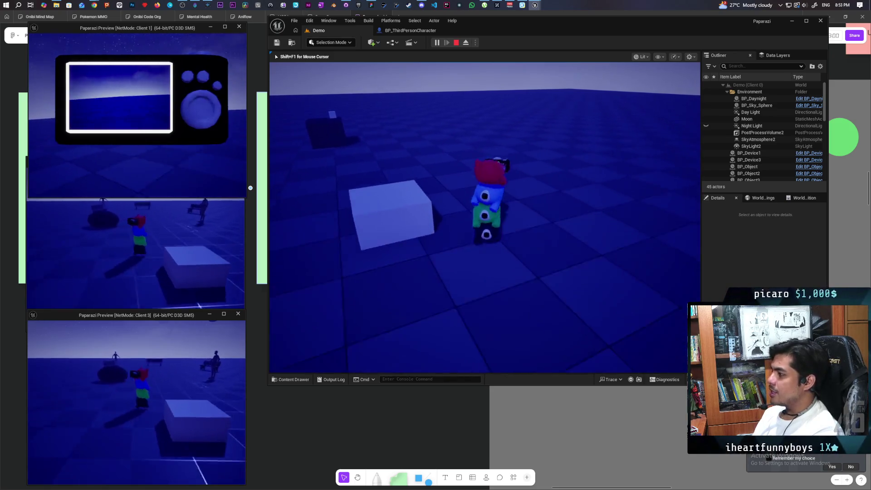
{"action": "key", "text": "s"}
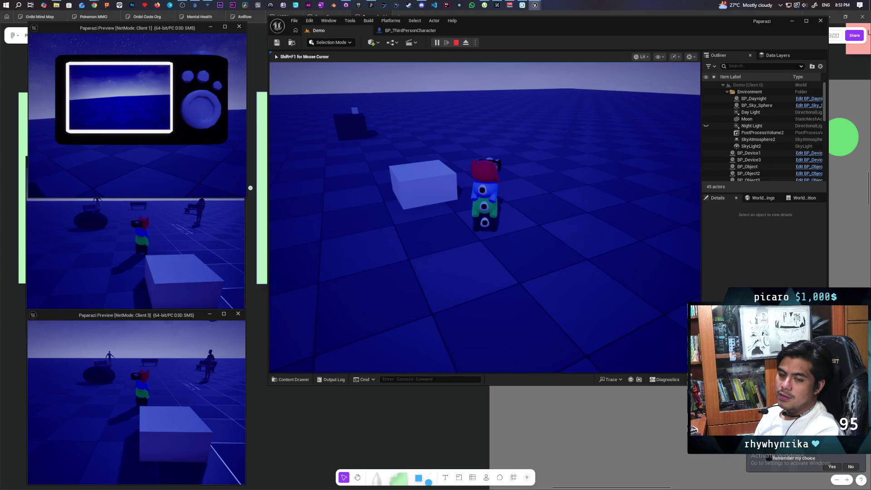
- Walk the tower from the box toward the mannequins, turning it repeatedly until daylight returns
{"action": "key", "text": "w"}
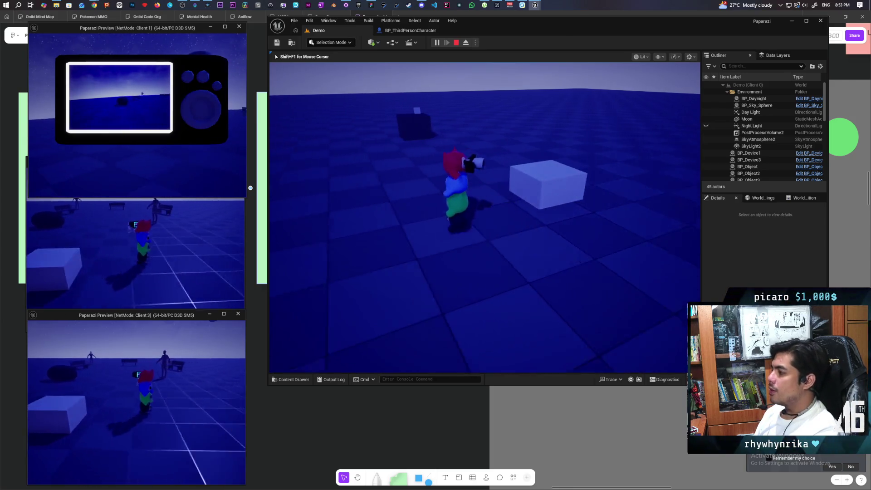
{"action": "key", "text": "w"}
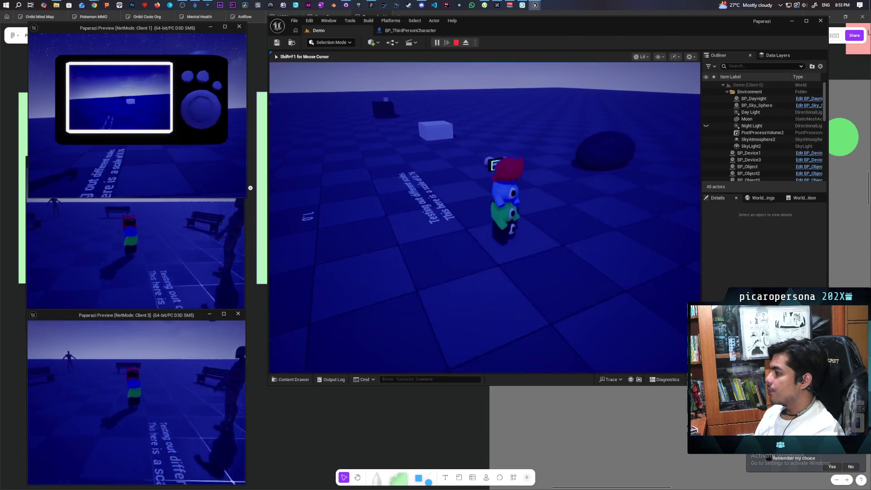
{"action": "key", "text": "w"}
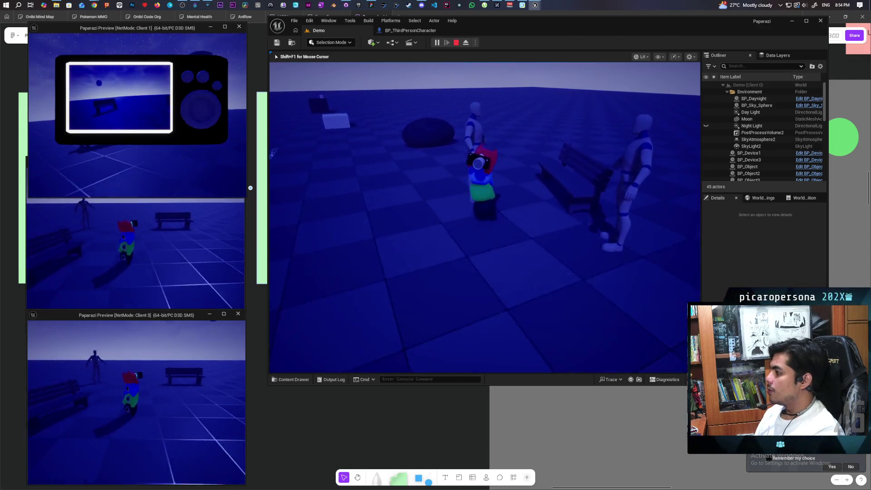
{"action": "key", "text": "s"}
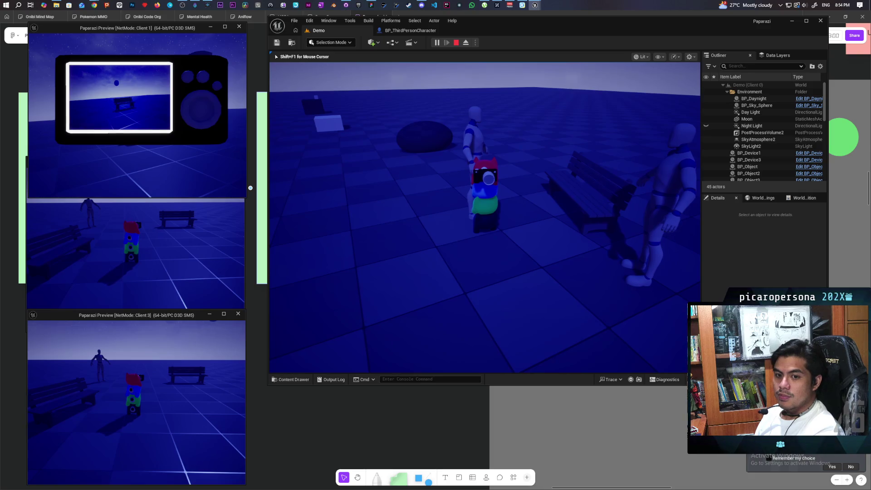
{"action": "key", "text": "a"}
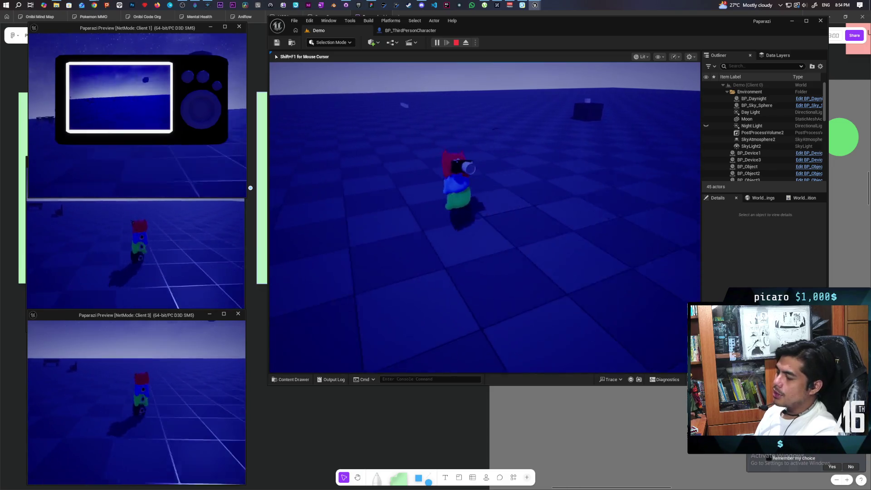
{"action": "key", "text": "s"}
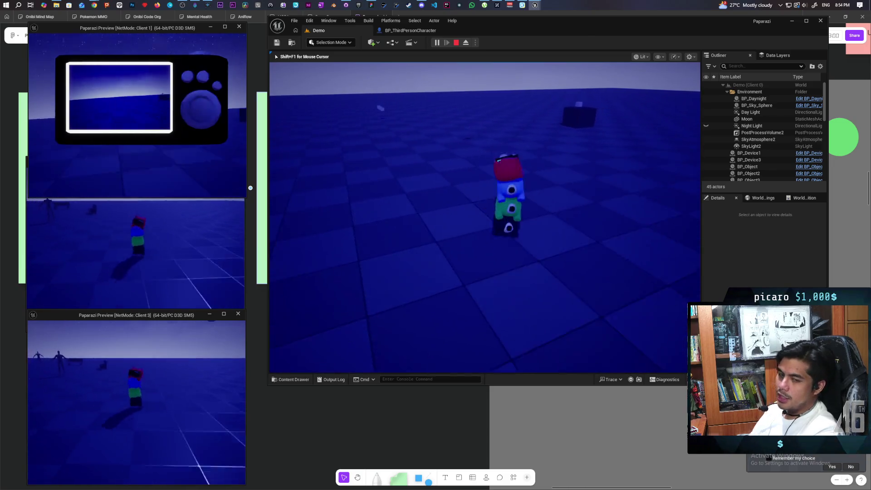
{"action": "key", "text": "a"}
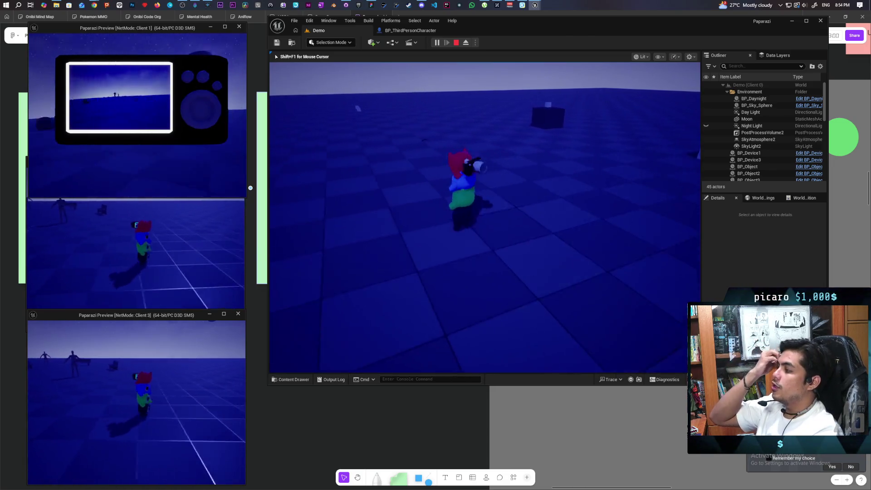
{"action": "key", "text": "s"}
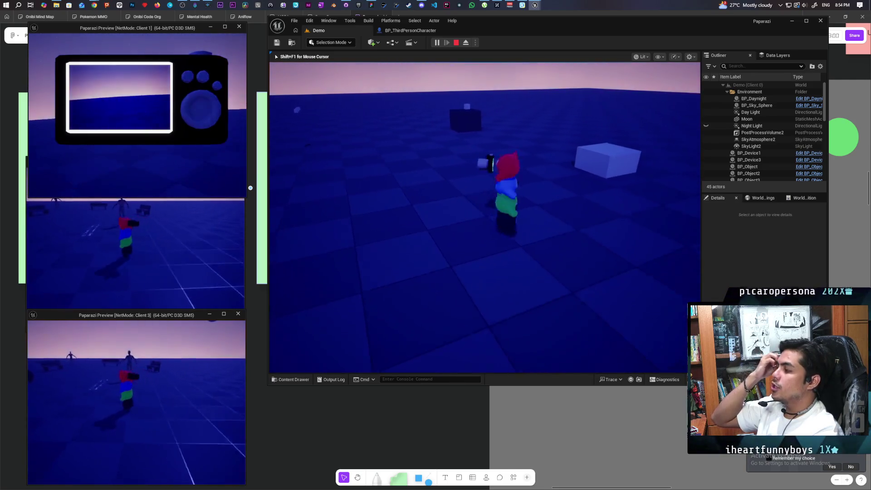
{"action": "key", "text": "w"}
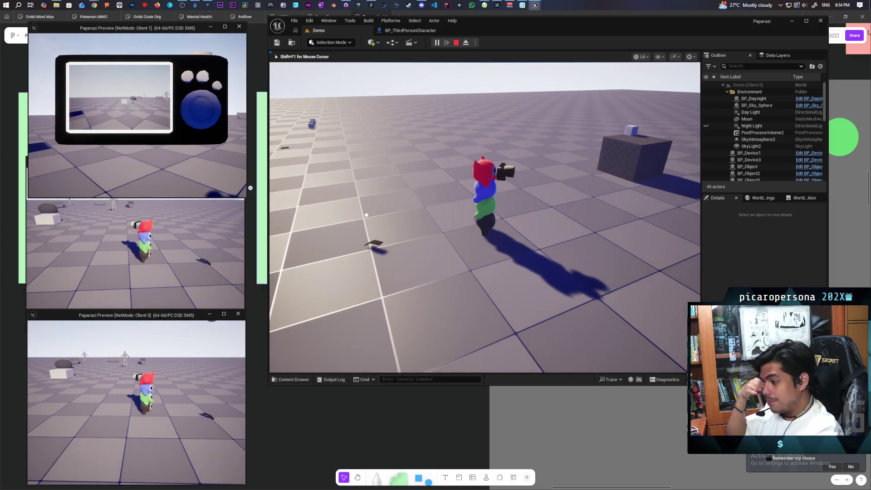
- Walk the tower over to the dark cube and circle around it
{"action": "key", "text": "w"}
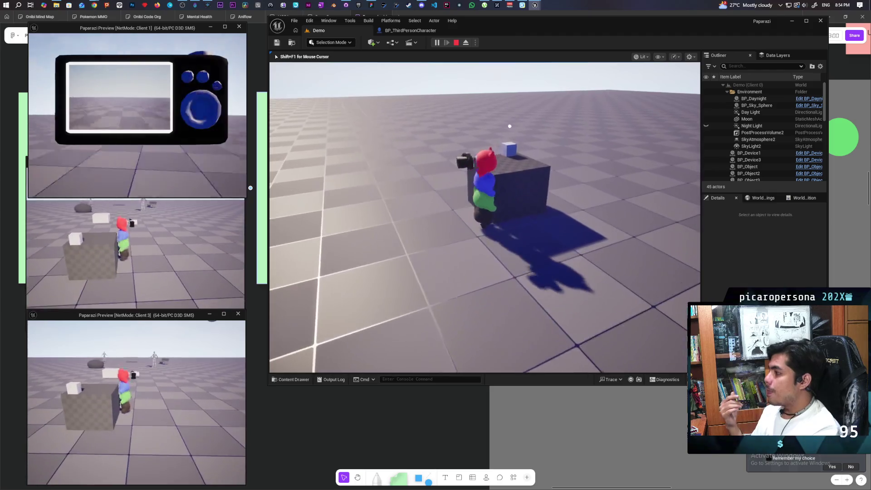
{"action": "key", "text": "w"}
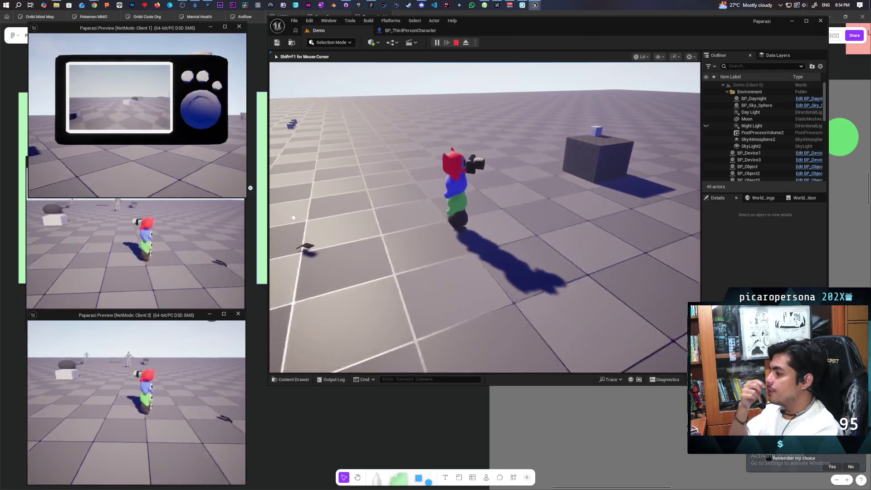
{"action": "key", "text": "w"}
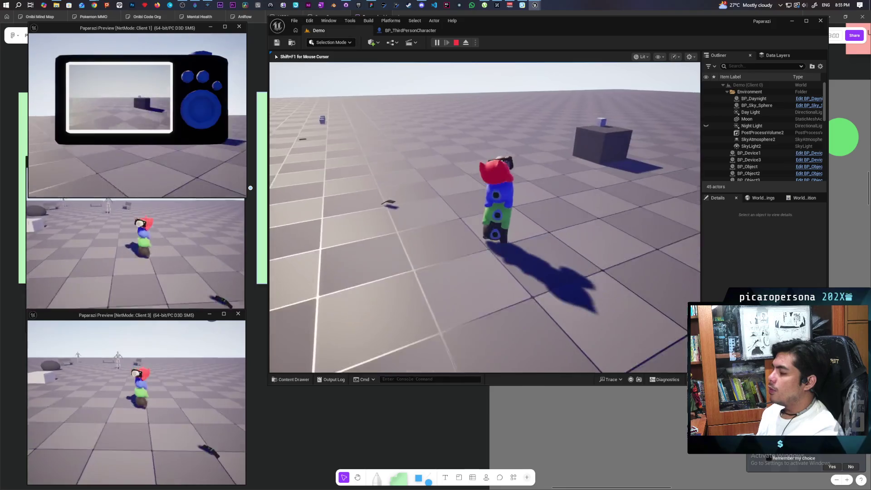
{"action": "key", "text": "w"}
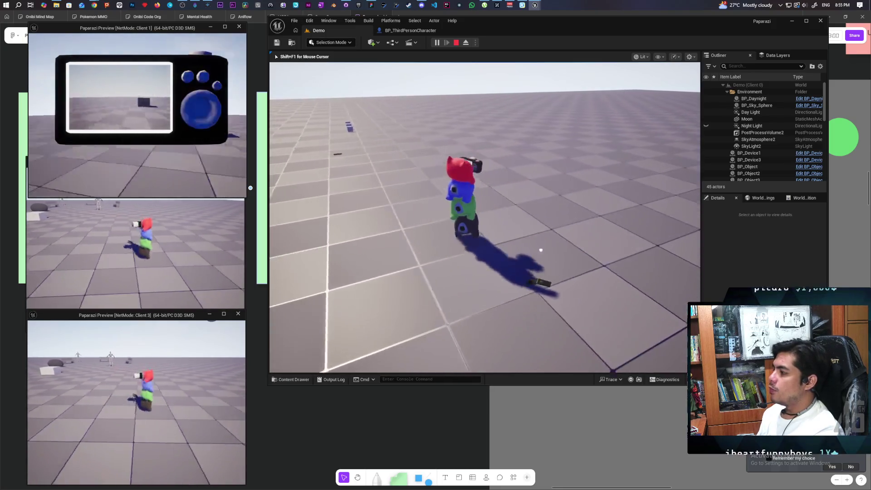
{"action": "key", "text": "w"}
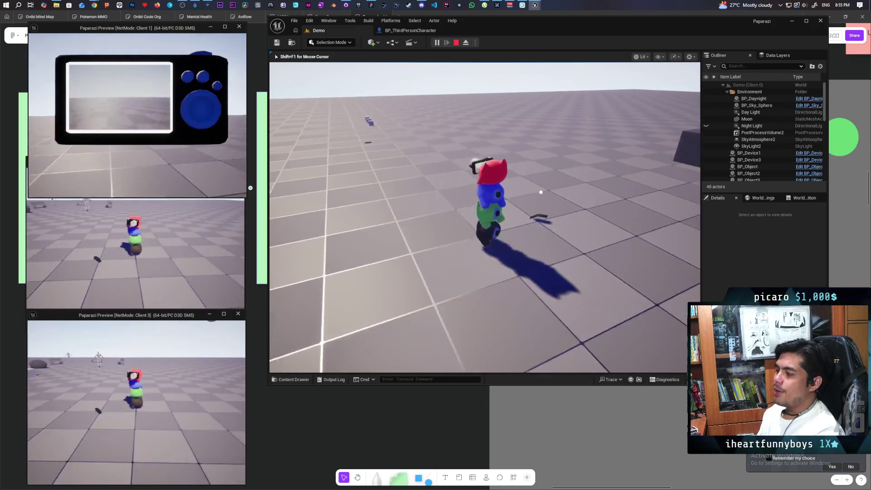
{"action": "key", "text": "w"}
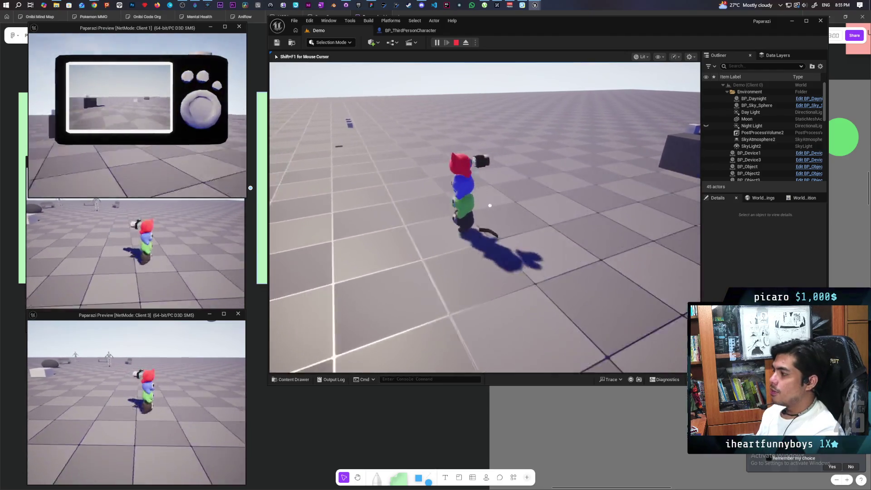
{"action": "key", "text": "w"}
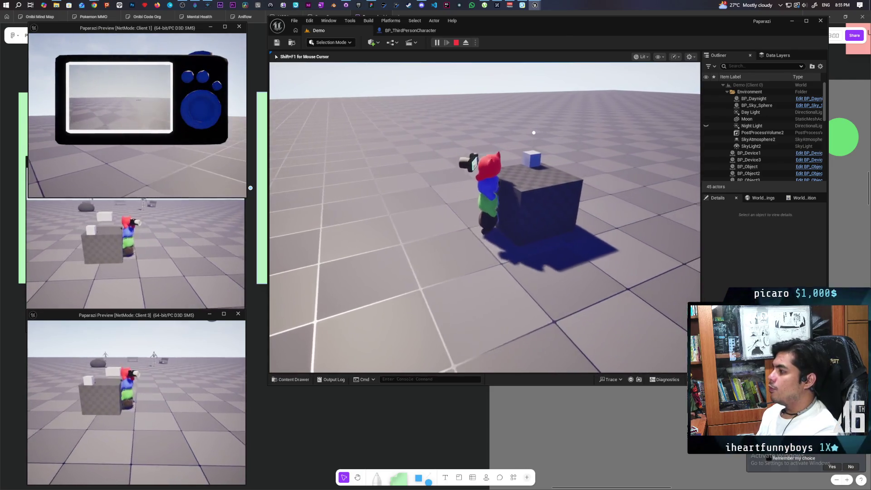
{"action": "key", "text": "w"}
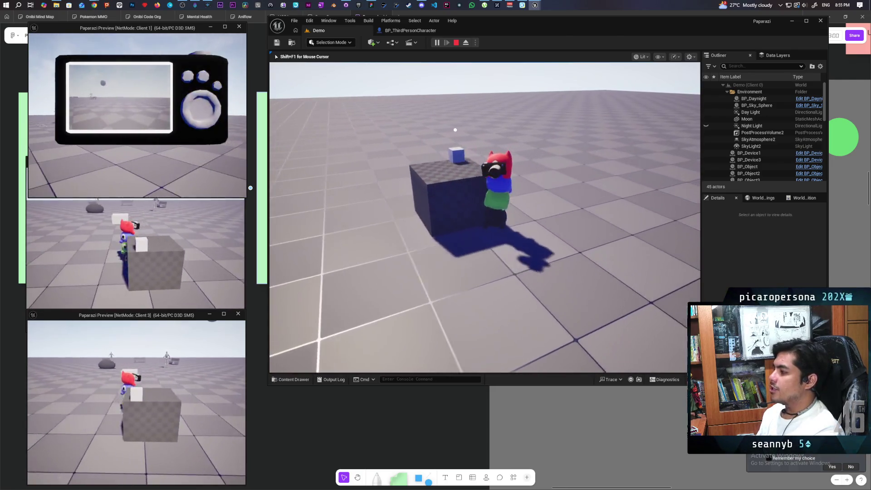
{"action": "key", "text": "w"}
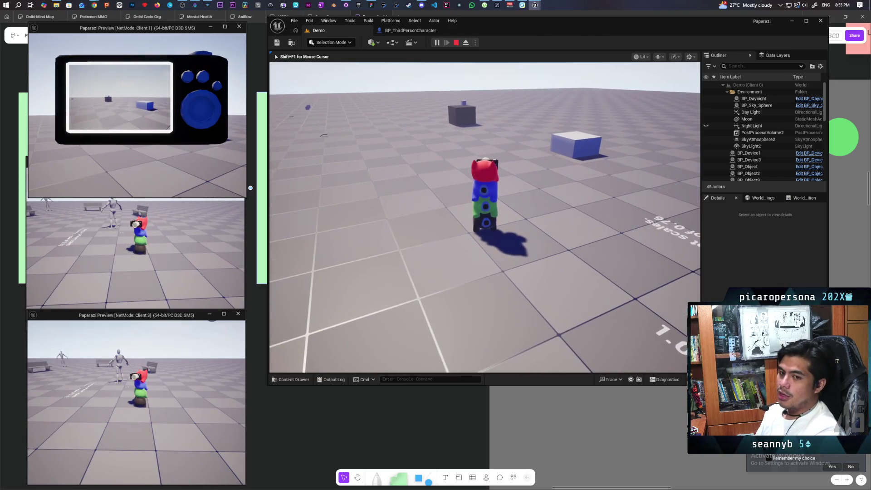
- Walk across the floor, over the dark rock, and back and forth at the blue box
{"action": "key", "text": "w"}
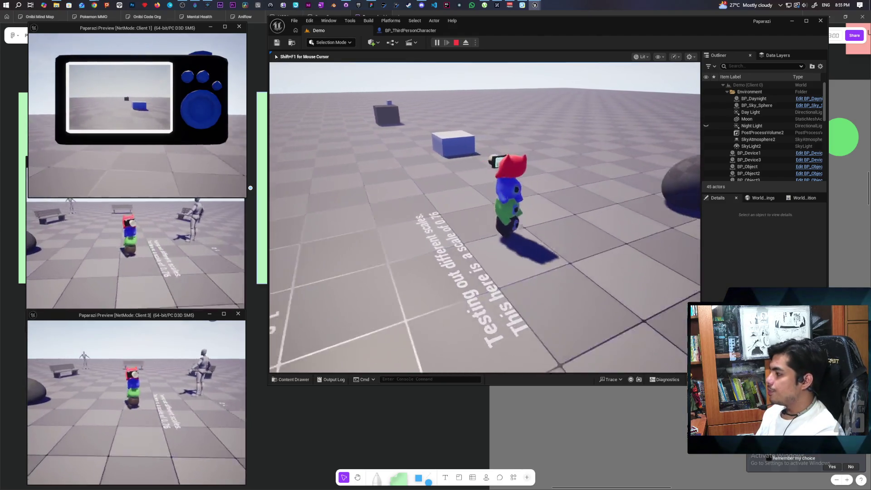
{"action": "key", "text": "w"}
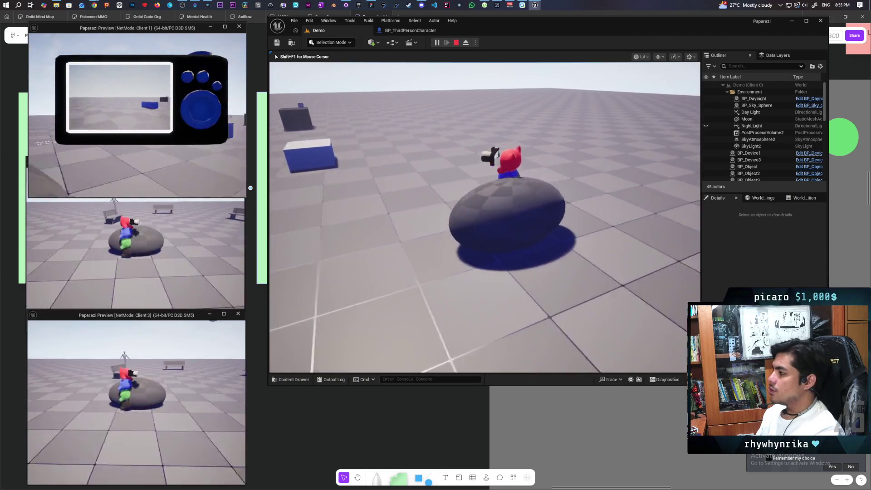
{"action": "key", "text": "w"}
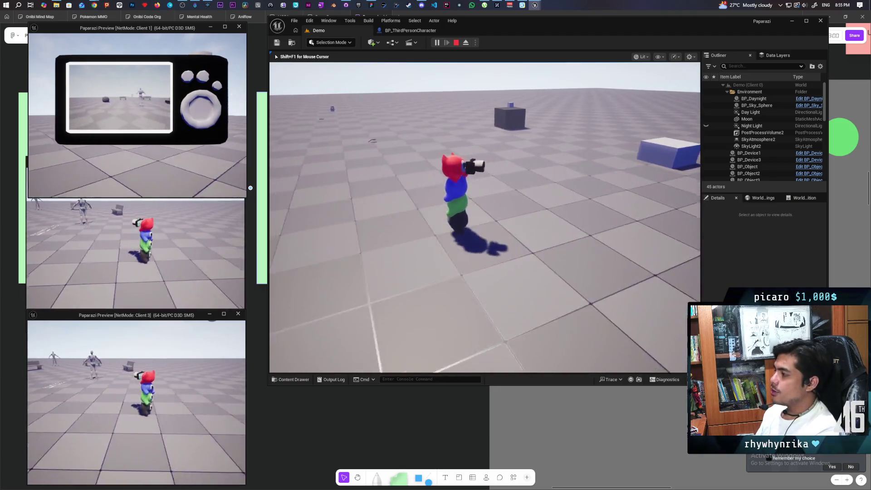
{"action": "key", "text": "w"}
{"action": "key", "text": "w"}
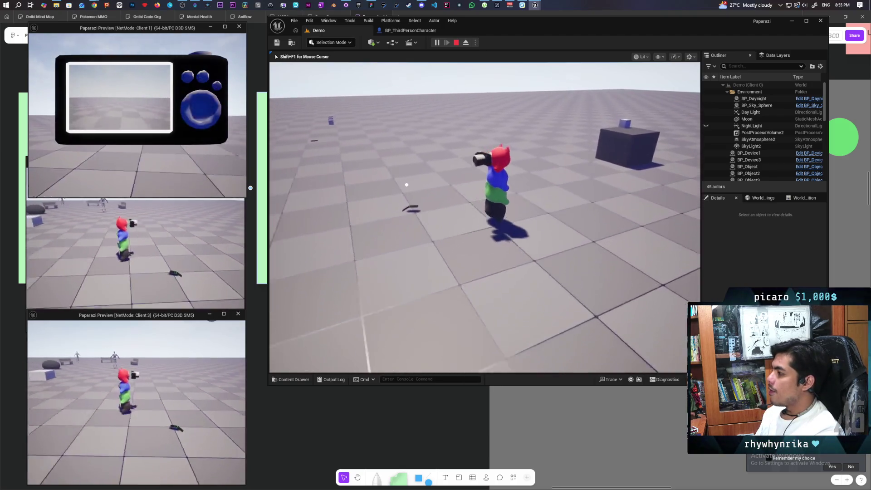
{"action": "key", "text": "a"}
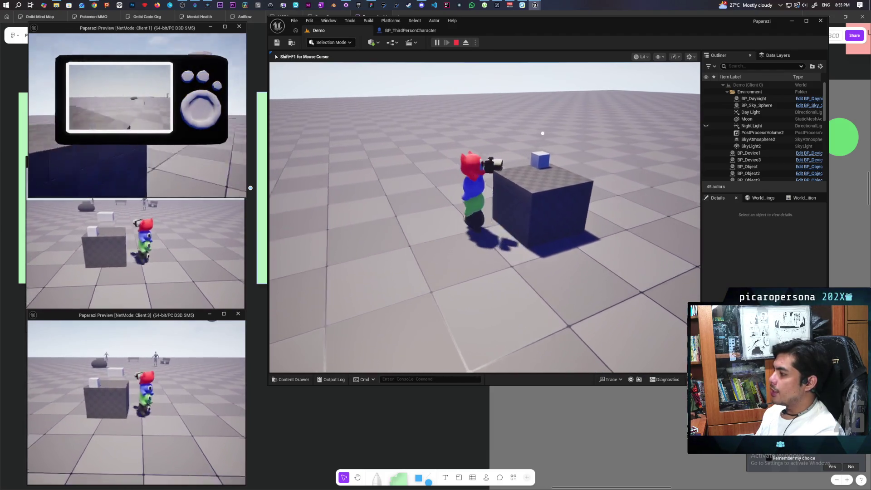
{"action": "key", "text": "s"}
{"action": "key", "text": "w"}
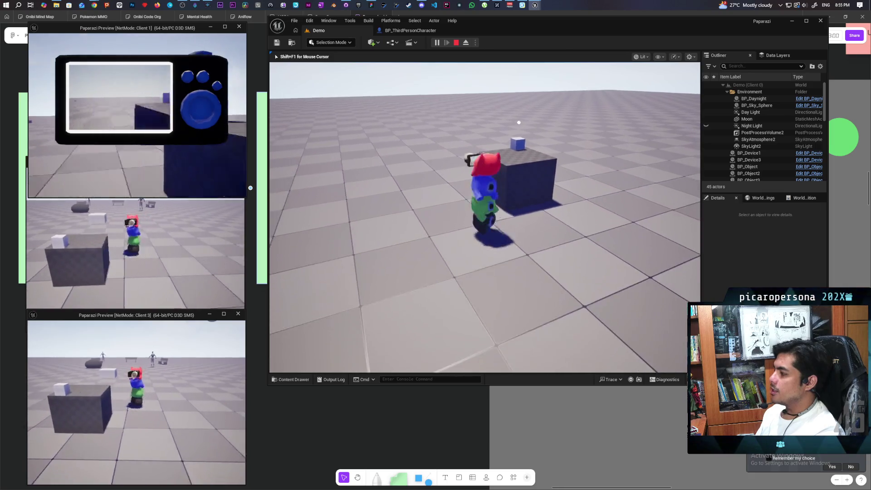
{"action": "key", "text": "s"}
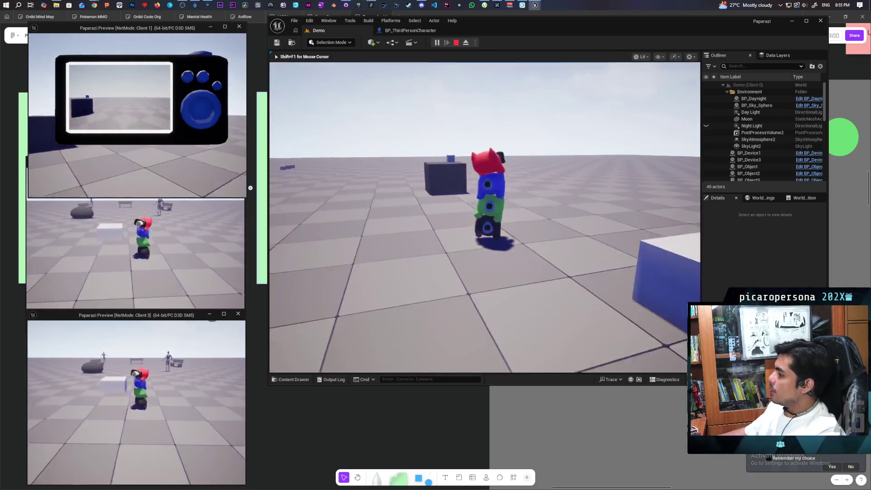
{"action": "key", "text": "w"}
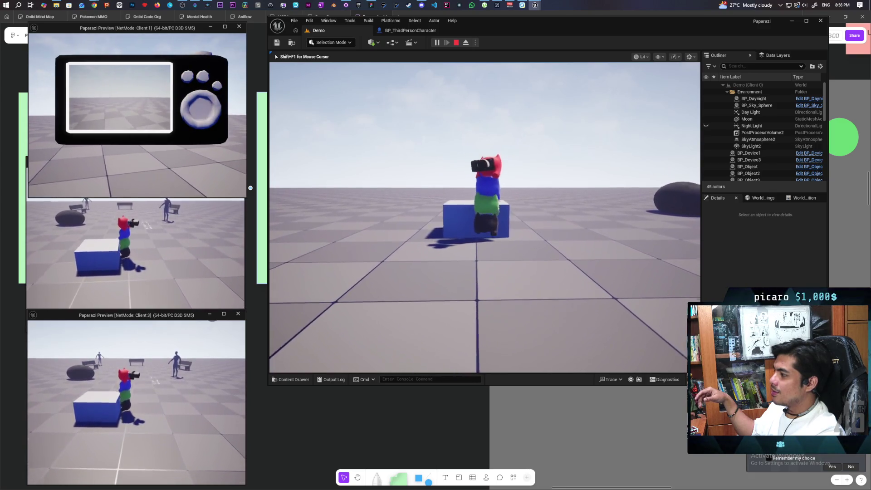
- Walk the character up to a bench, then raise, lower and raise its camera again
{"action": "key", "text": "w"}
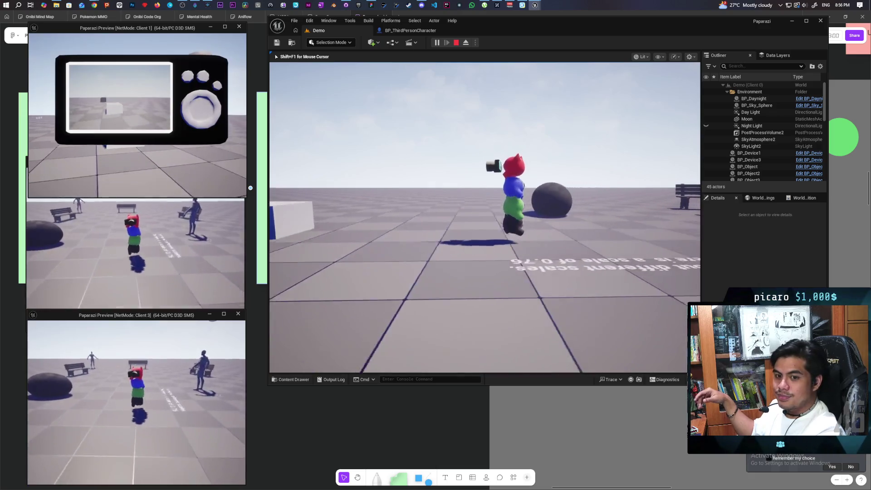
{"action": "key", "text": "w"}
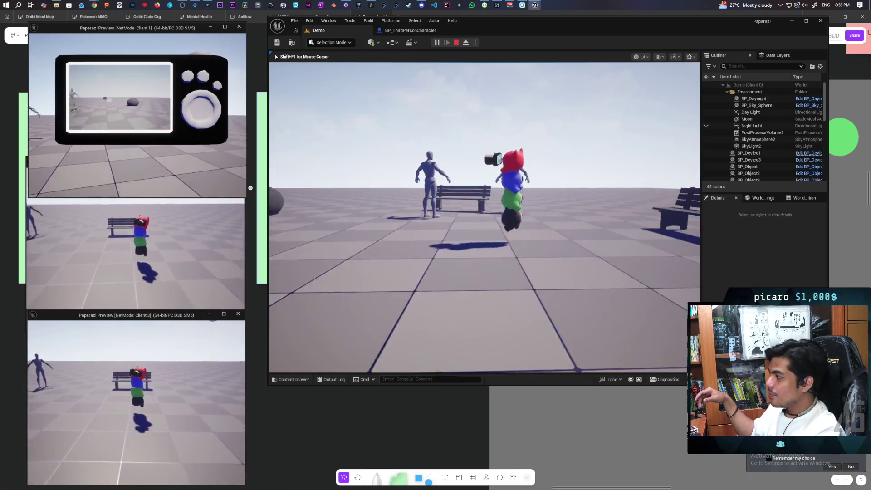
{"action": "key", "text": "w"}
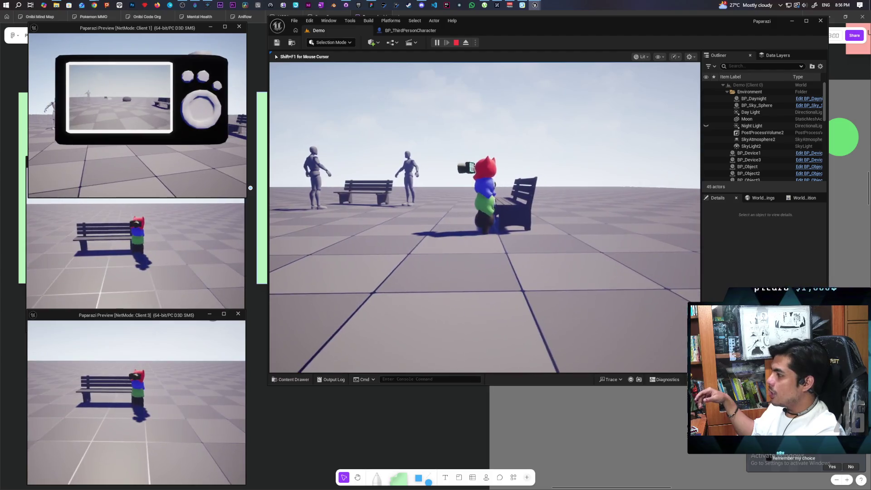
{"action": "key", "text": "e"}
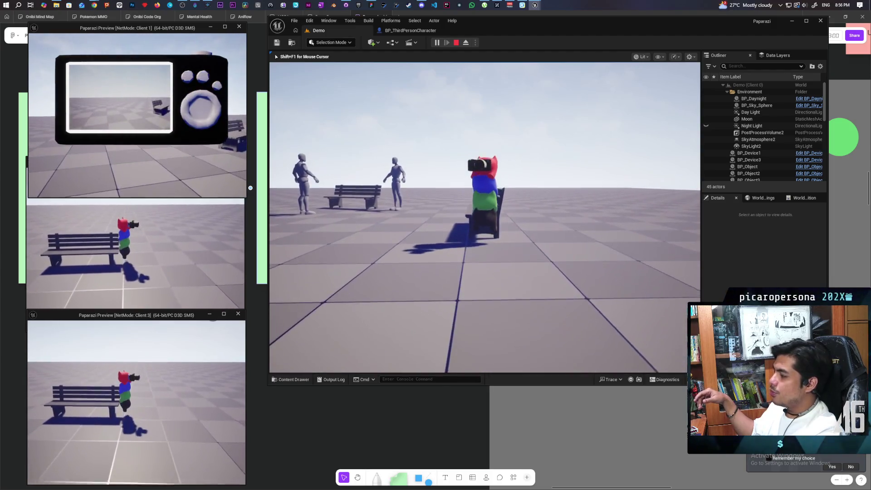
{"action": "key", "text": "e"}
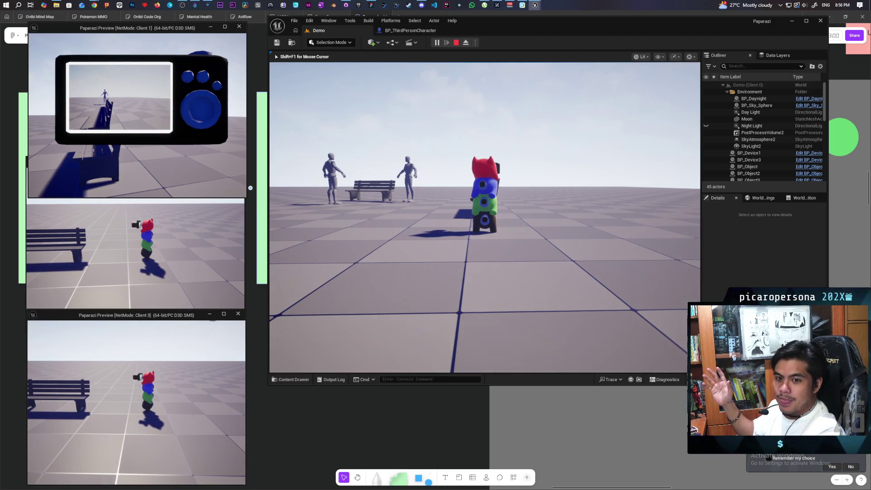
{"action": "key", "text": "e"}
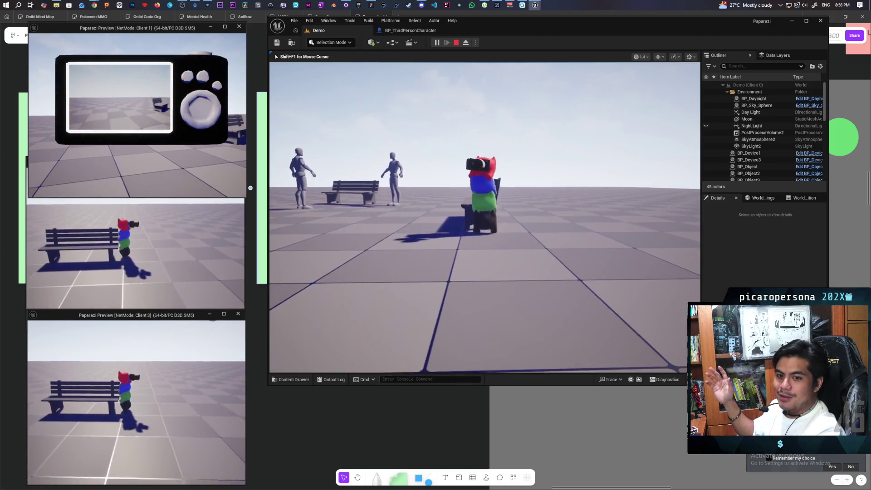
- Walk on toward the distant benches, turn beside a bench, and walk back
{"action": "key", "text": "w"}
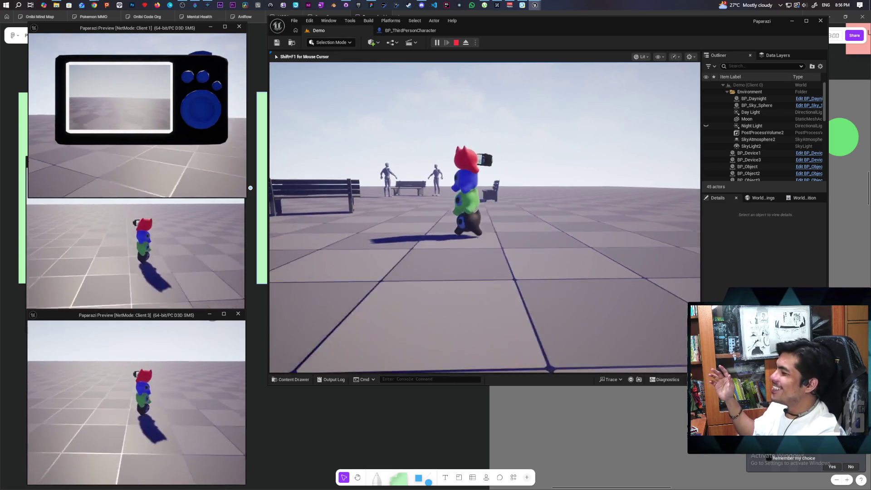
{"action": "key", "text": "w"}
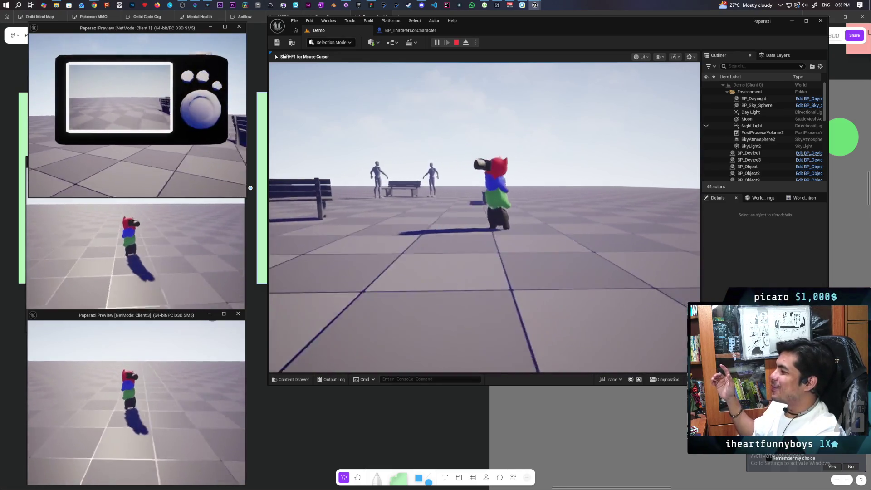
{"action": "key", "text": "d"}
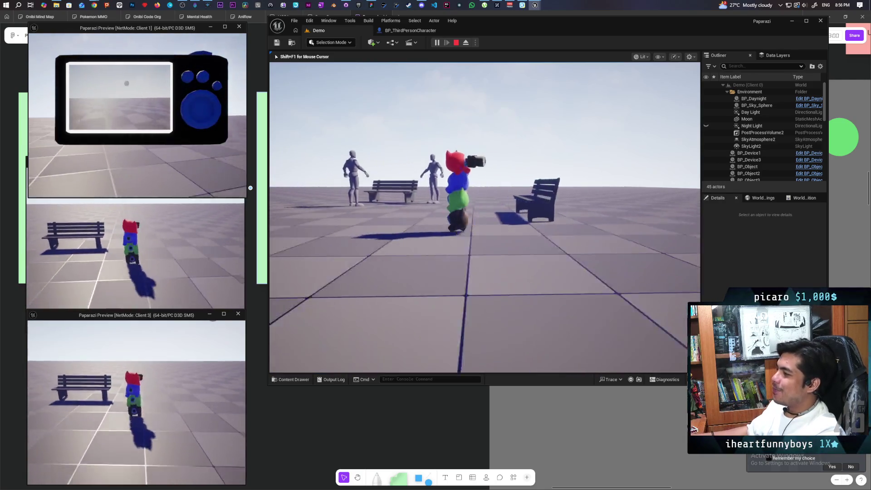
{"action": "key", "text": "s"}
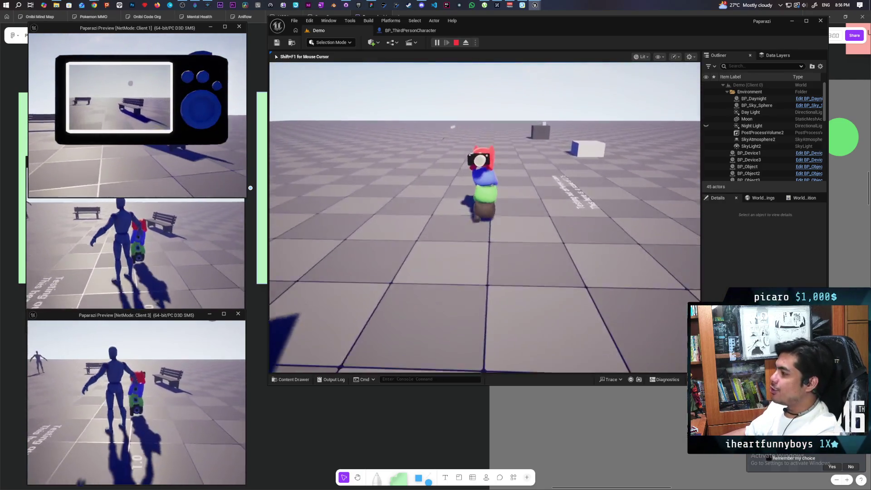
{"action": "key", "text": "s"}
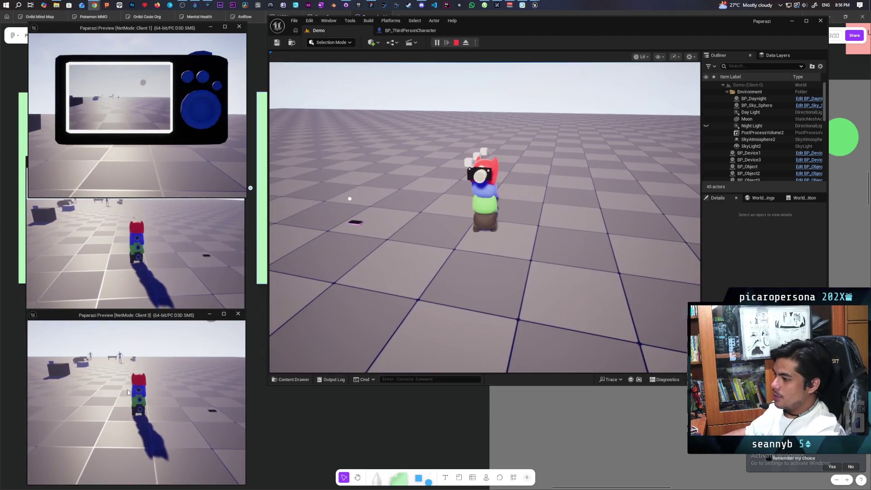
- Jump to launch the stacked characters apart, resume play in the viewport, then end the playtest
{"action": "key", "text": "space"}
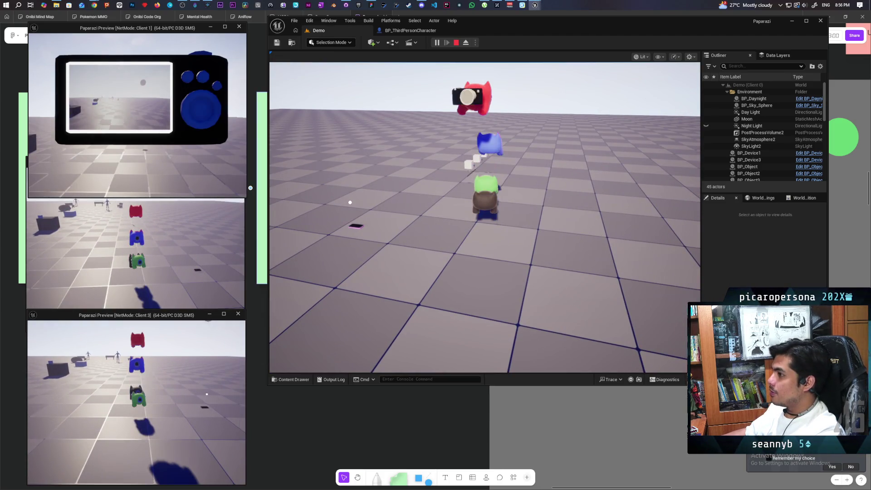
{"action": "key", "text": "alt+Tab"}
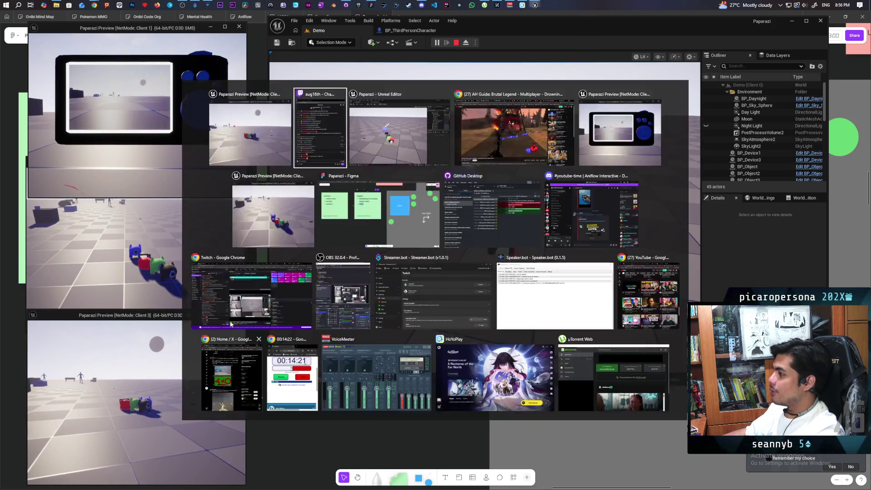
{"action": "left_click", "coordinate": [546, 212]}
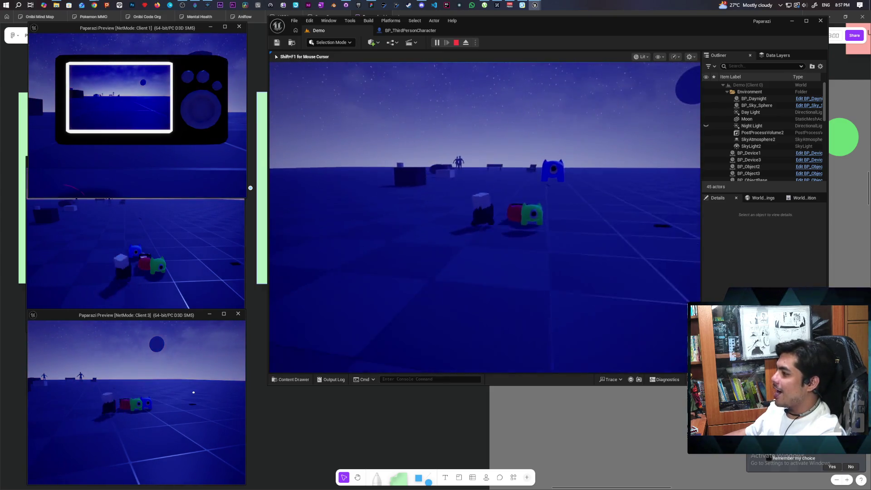
{"action": "key", "text": "Escape"}
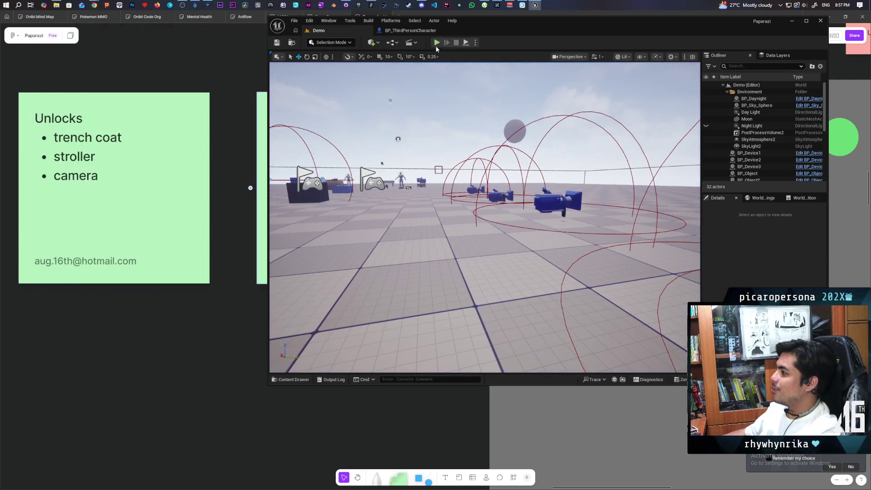
- Start a new three-client playtest and jump the red character onto the black one
{"action": "left_click", "coordinate": [436, 42]}
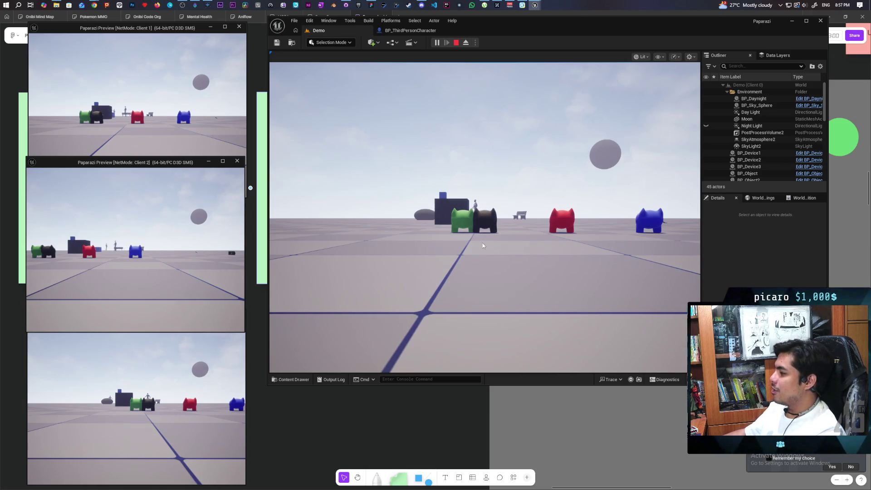
{"action": "left_click", "coordinate": [136, 91]}
{"action": "key", "text": "a"}
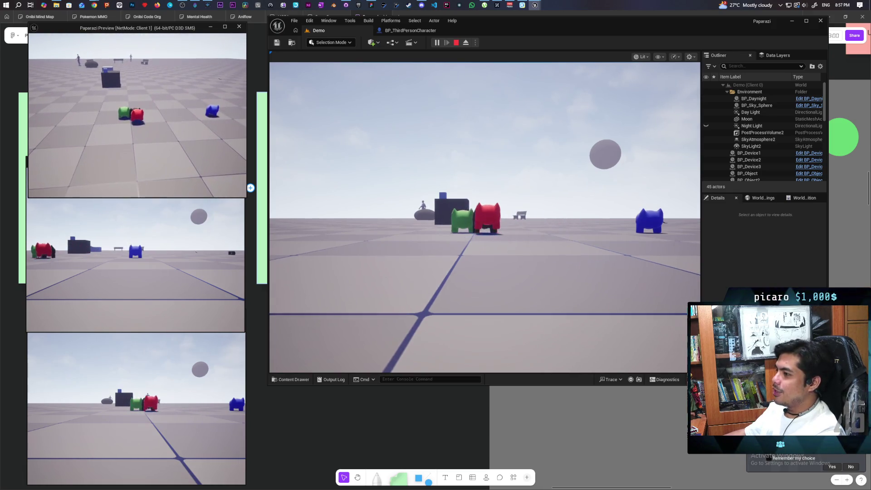
{"action": "key", "text": "space"}
- Jump the blue character onto the red one and the green one onto the stack
{"action": "left_click", "coordinate": [148, 191]}
{"action": "key", "text": "w"}
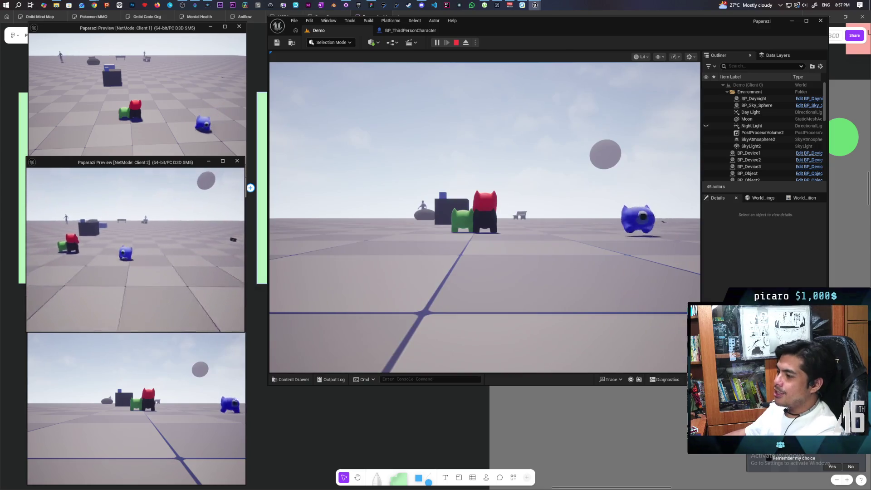
{"action": "key", "text": "d"}
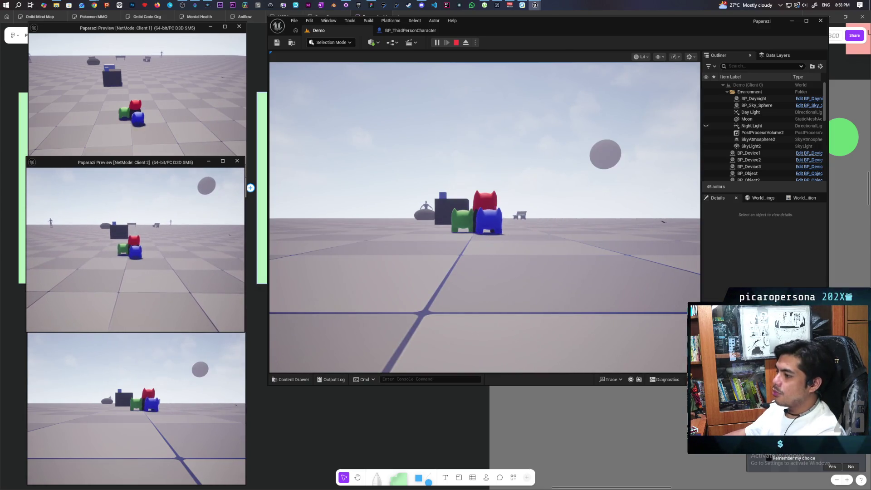
{"action": "key", "text": "space"}
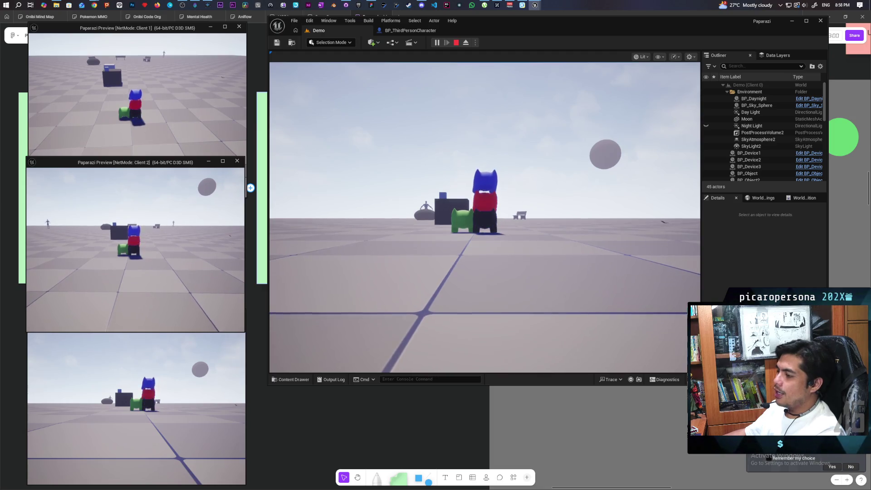
{"action": "key", "text": "w"}
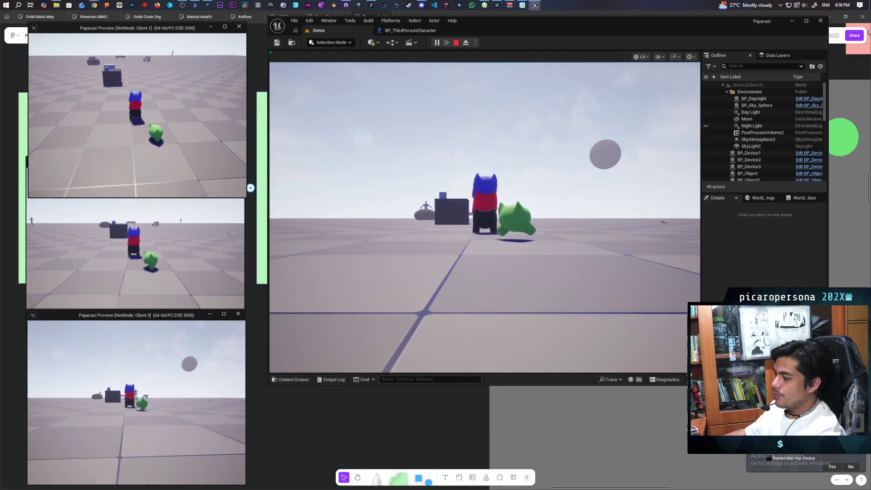
{"action": "key", "text": "space"}
{"action": "key", "text": "alt+Tab"}
{"action": "key", "text": "Tab"}
{"action": "key", "text": "Tab"}
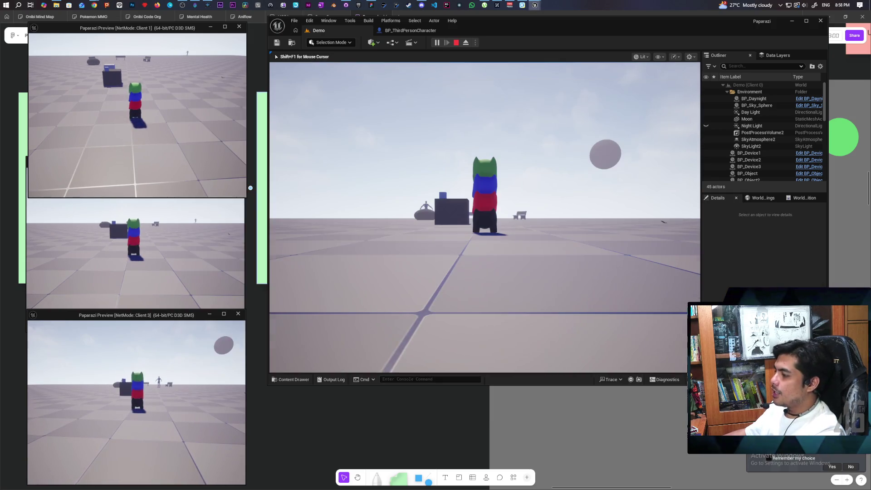
- Walk the character tower past the benches, the rock and the dark box
{"action": "key", "text": "w"}
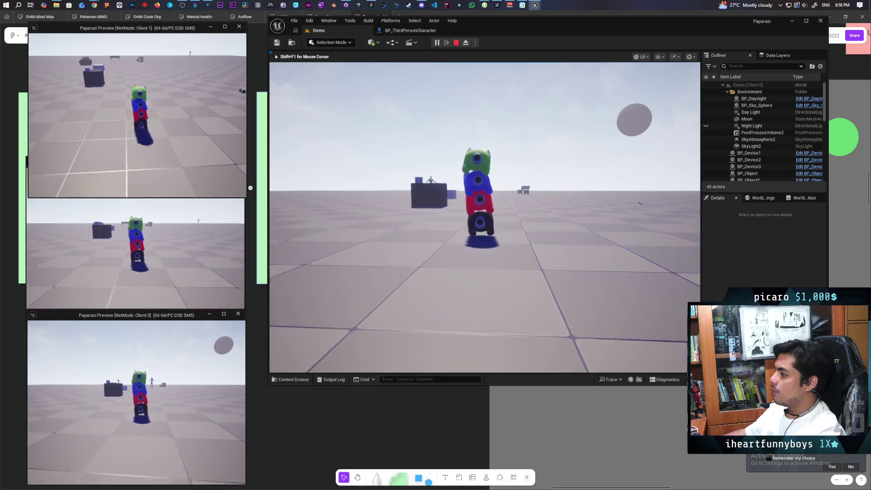
{"action": "key", "text": "d"}
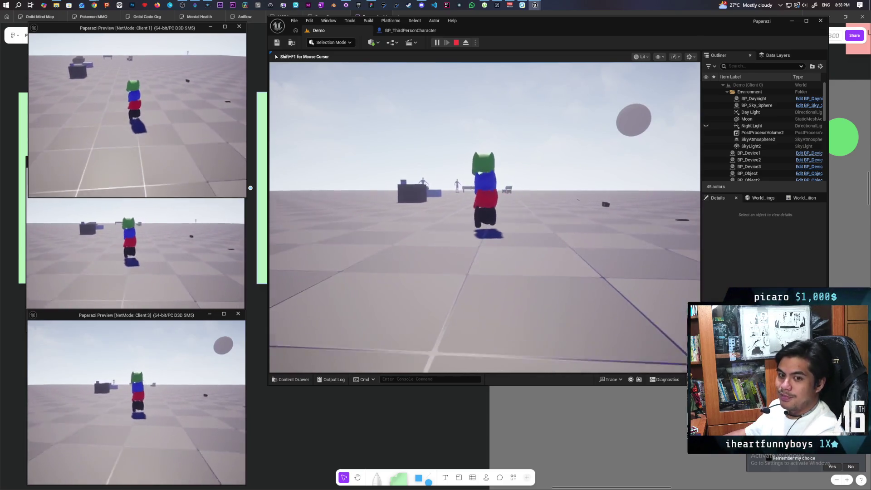
{"action": "key", "text": "w"}
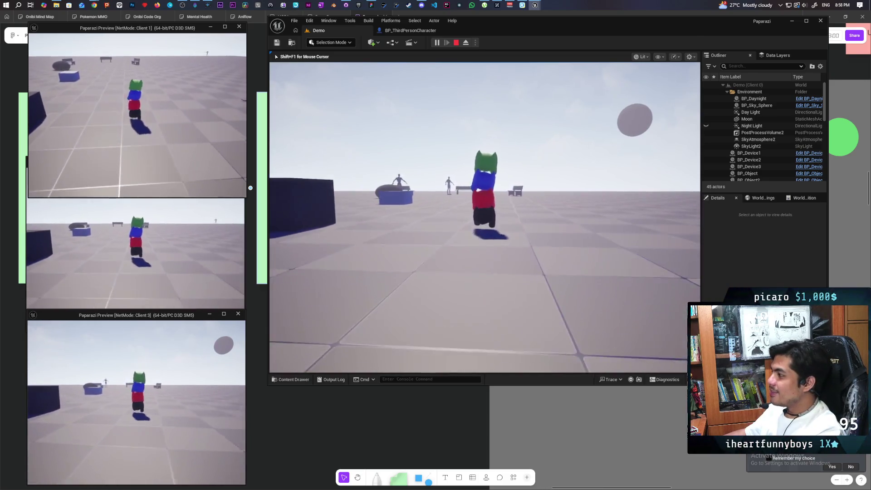
{"action": "key", "text": "w"}
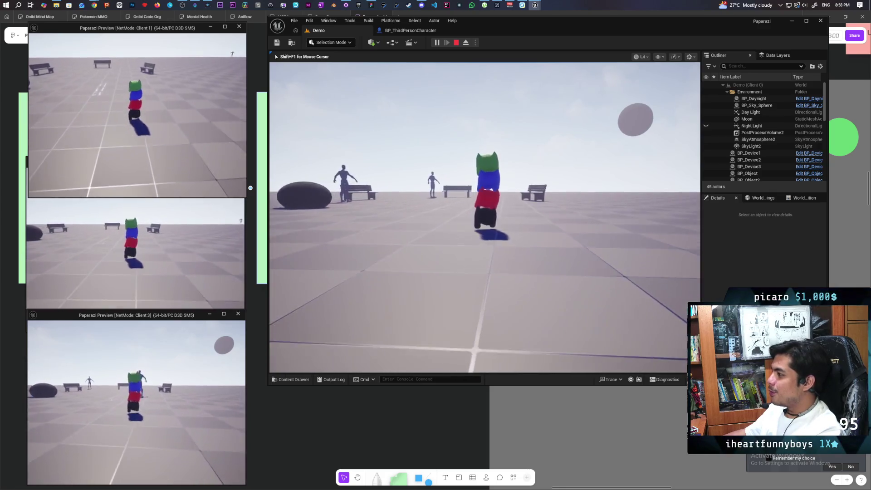
{"action": "key", "text": "w"}
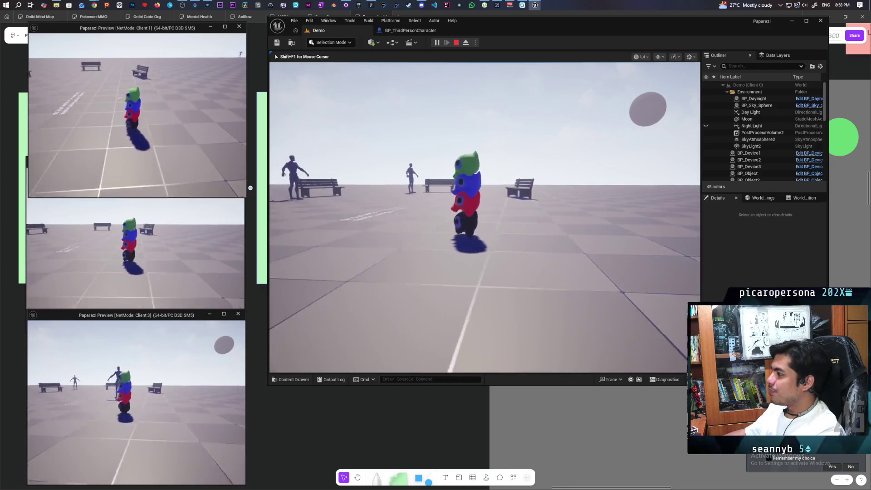
{"action": "key", "text": "w"}
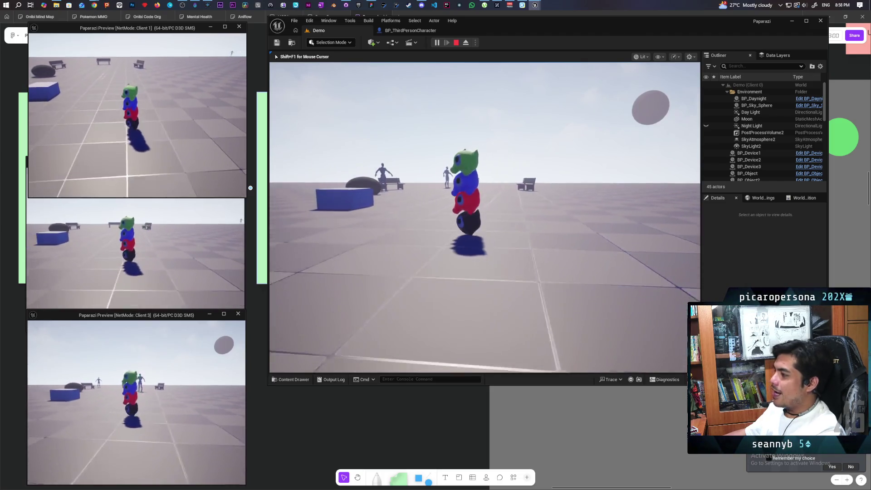
{"action": "key", "text": "w"}
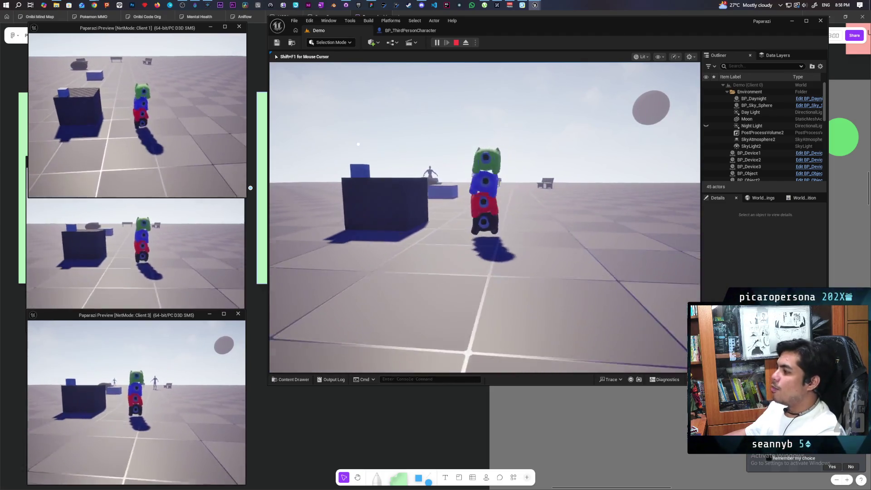
{"action": "key", "text": "w"}
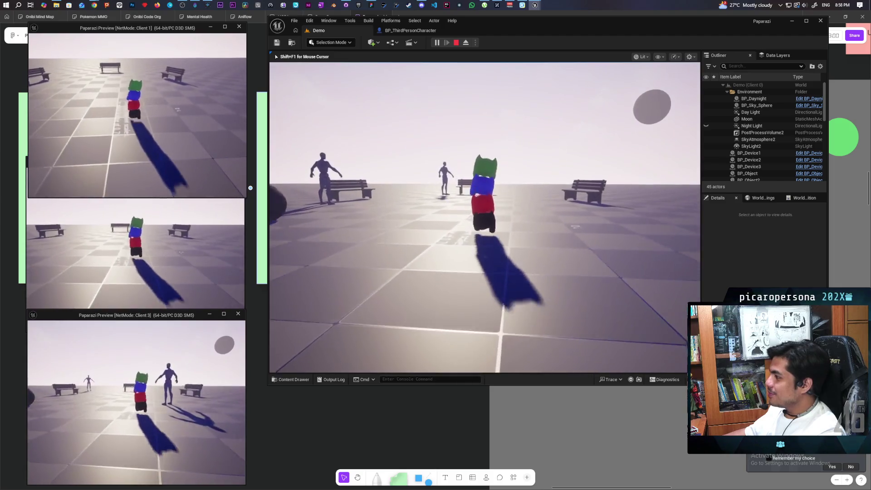
{"action": "key", "text": "alt+Tab"}
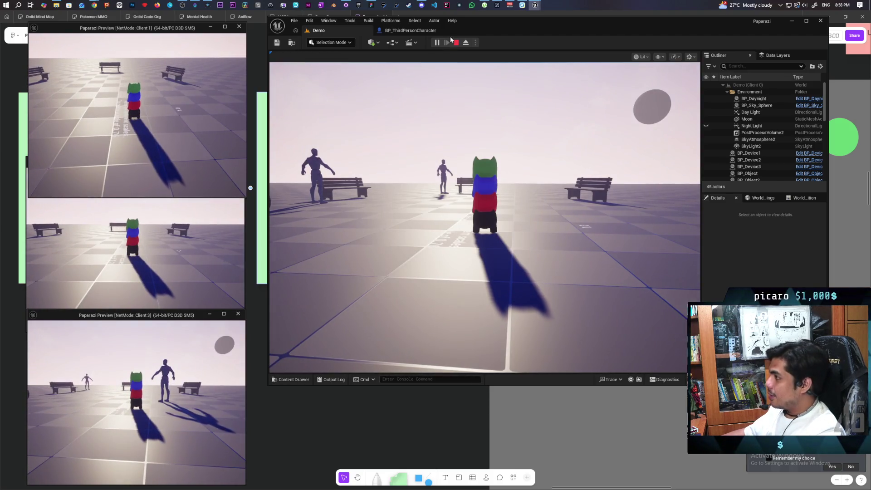
- Stop the playtest and open SKM_Oni_Walk from Content > Characters > Oni > Anims
{"action": "left_click", "coordinate": [455, 43]}
{"action": "left_click", "coordinate": [293, 379]}
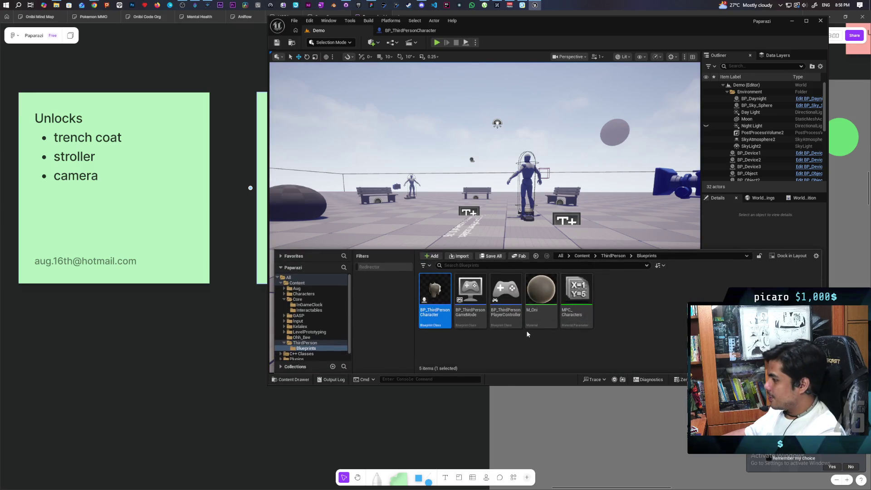
{"action": "left_click", "coordinate": [582, 256]}
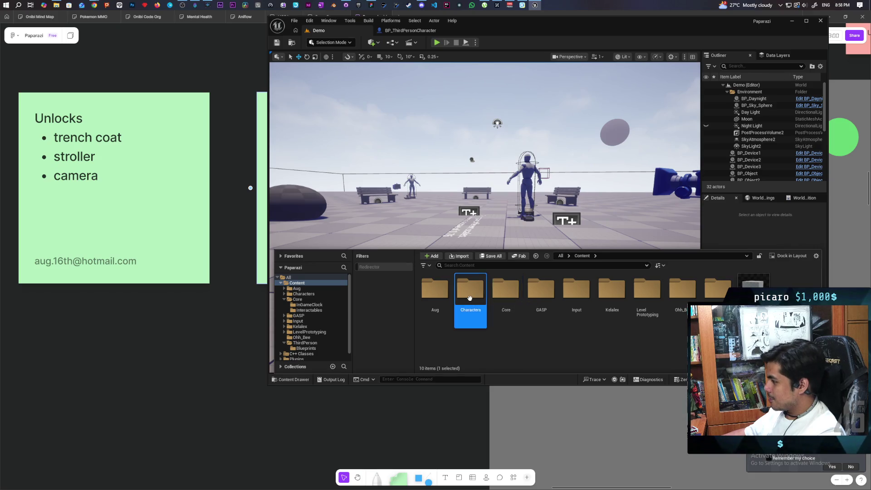
{"action": "double_click", "coordinate": [471, 313]}
{"action": "double_click", "coordinate": [472, 313]}
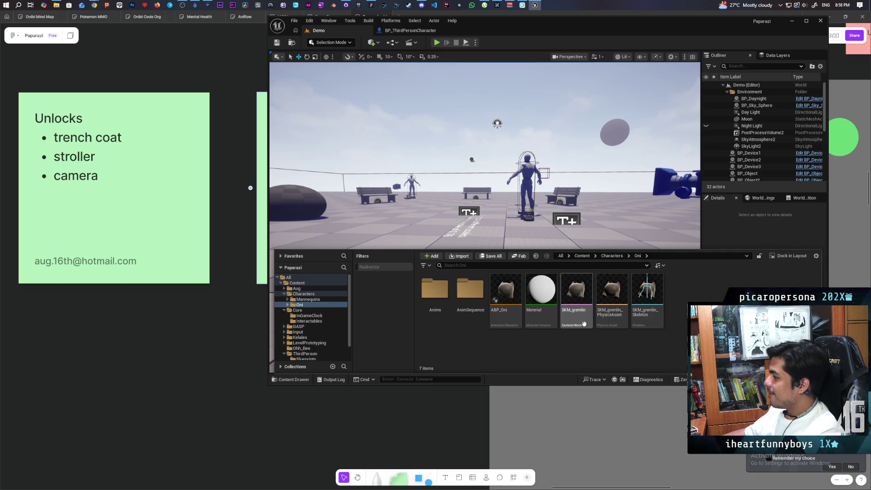
{"action": "double_click", "coordinate": [435, 291]}
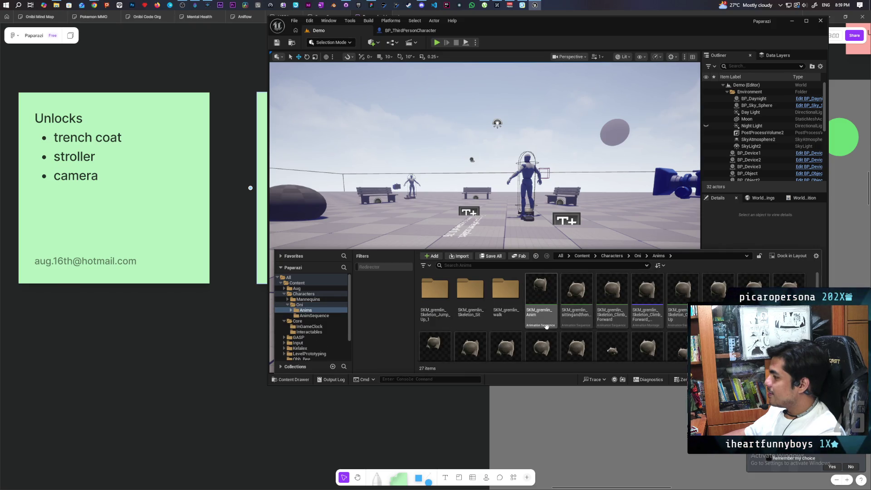
{"action": "scroll", "coordinate": [546, 326], "scroll_direction": "down", "scroll_amount": 2}
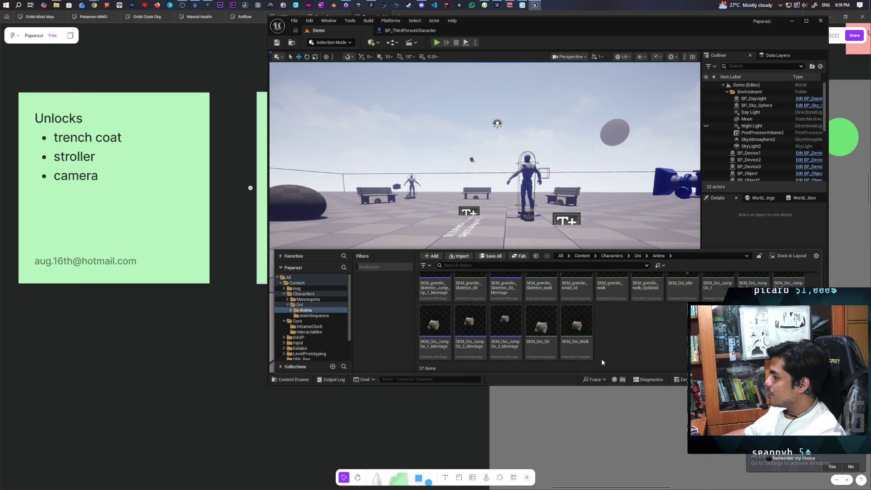
{"action": "double_click", "coordinate": [582, 321]}
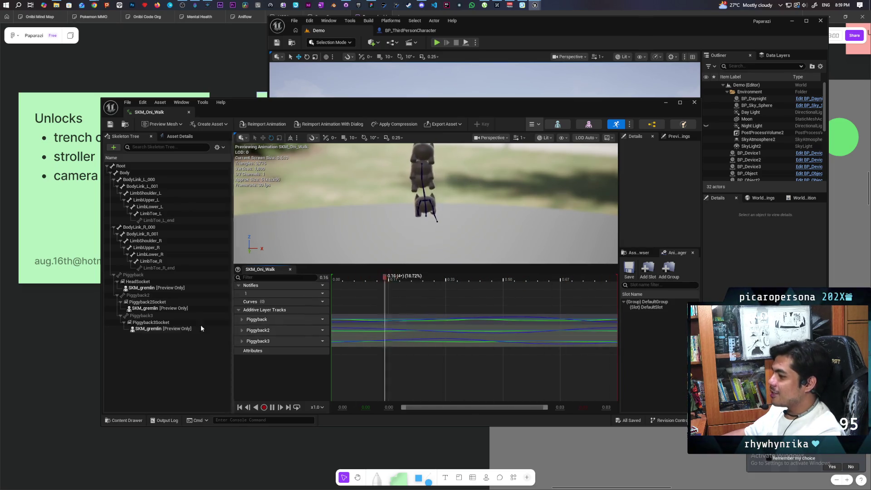
- Try shifting the HeadSocket and Piggyback2Socket Y locations, then undo the change
{"action": "left_click", "coordinate": [142, 282]}
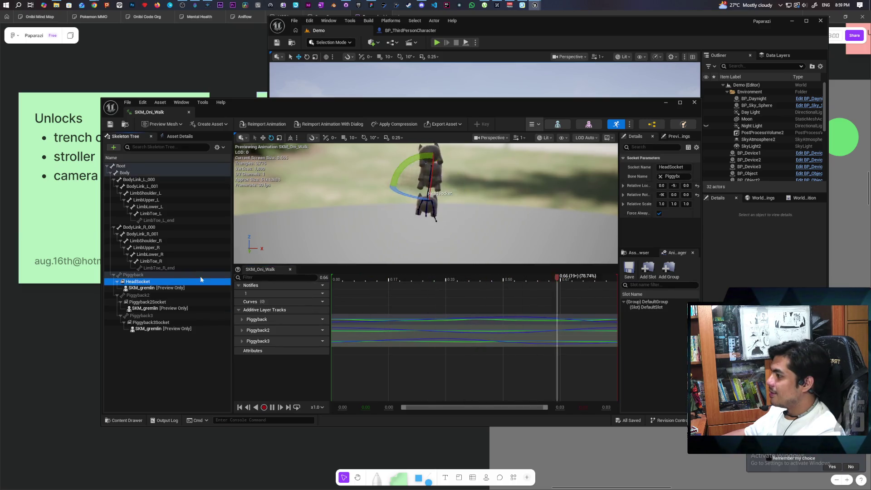
{"action": "left_click", "coordinate": [676, 185]}
{"action": "mouse_move", "coordinate": [676, 185]}
{"action": "left_mouse_down"}
{"action": "mouse_move", "coordinate": [660, 185]}
{"action": "mouse_move", "coordinate": [678, 186]}
{"action": "left_mouse_up"}
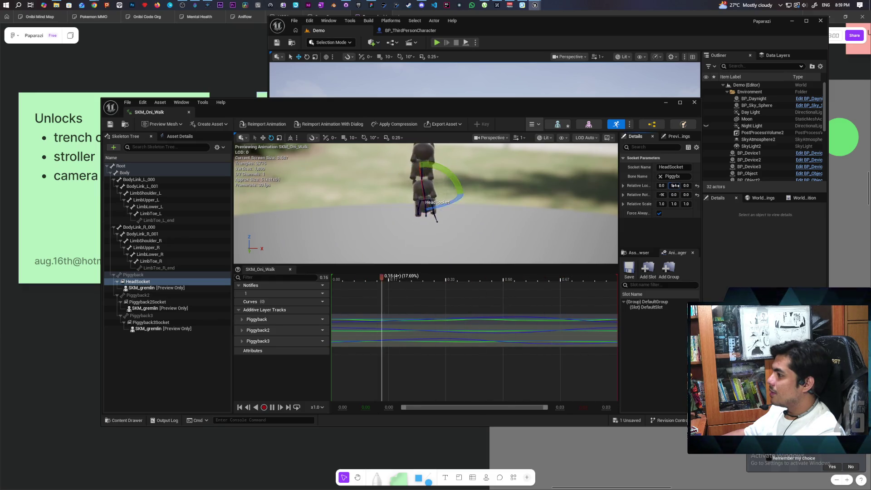
{"action": "left_click", "coordinate": [146, 301]}
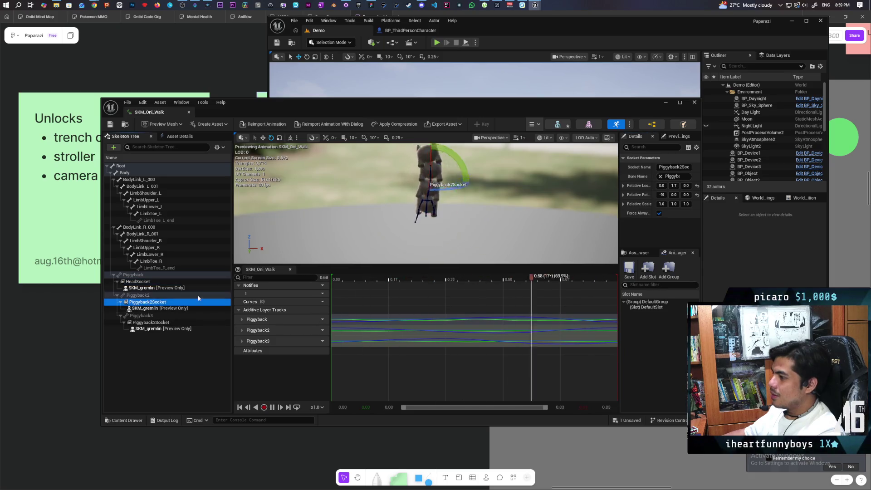
{"action": "left_click", "coordinate": [674, 186]}
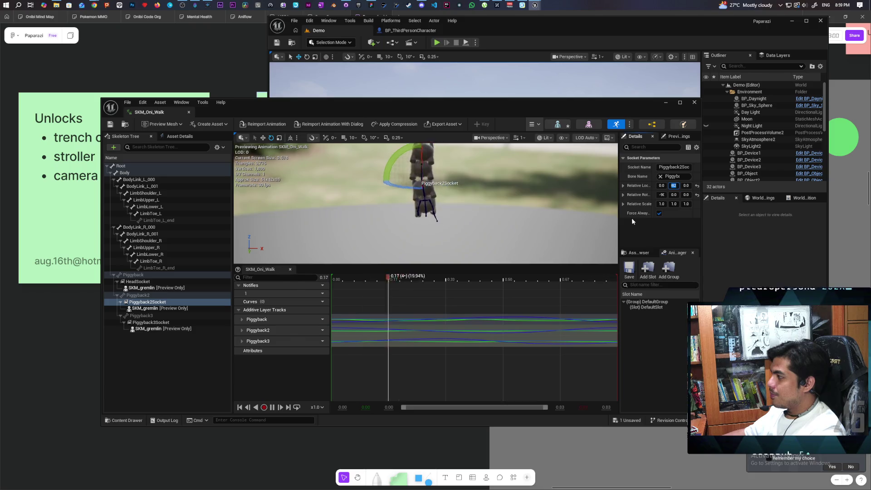
{"action": "key", "text": "ctrl+z"}
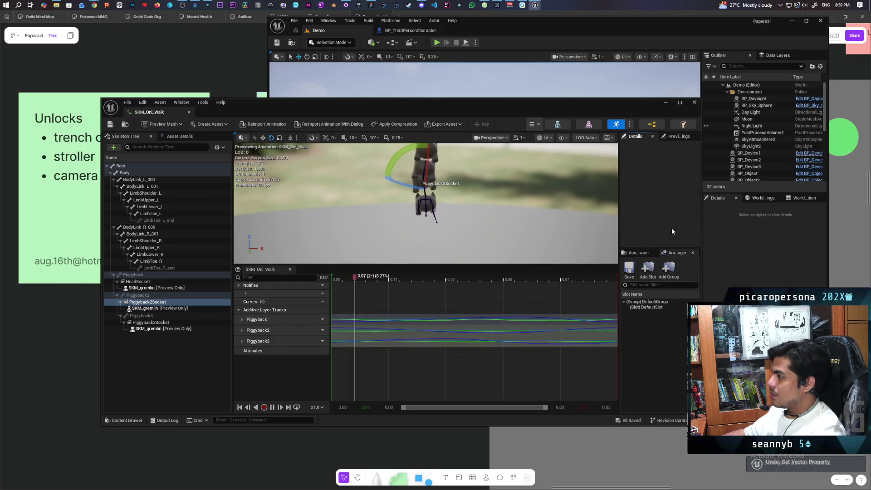
- Use Remove All Attached Assets on HeadSocket to clear the gremlin preview meshes
{"action": "right_click", "coordinate": [150, 294]}
{"action": "right_click", "coordinate": [135, 291]}
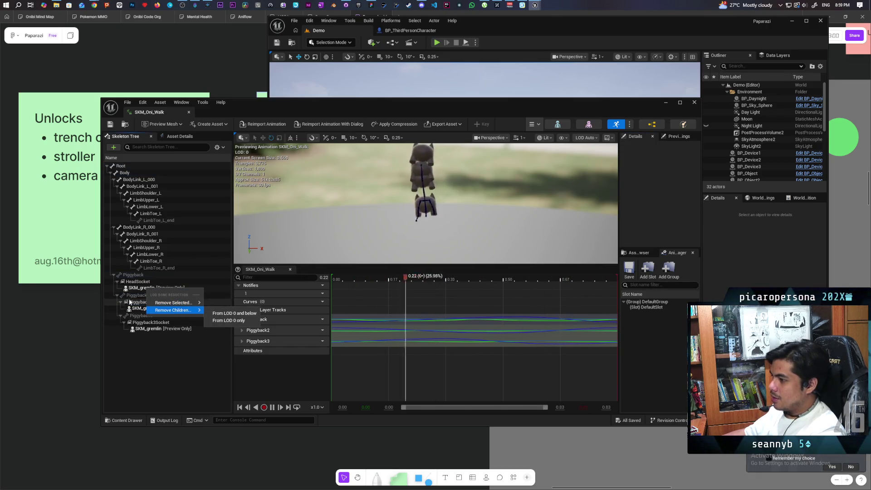
{"action": "left_click", "coordinate": [136, 282]}
{"action": "right_click", "coordinate": [134, 282]}
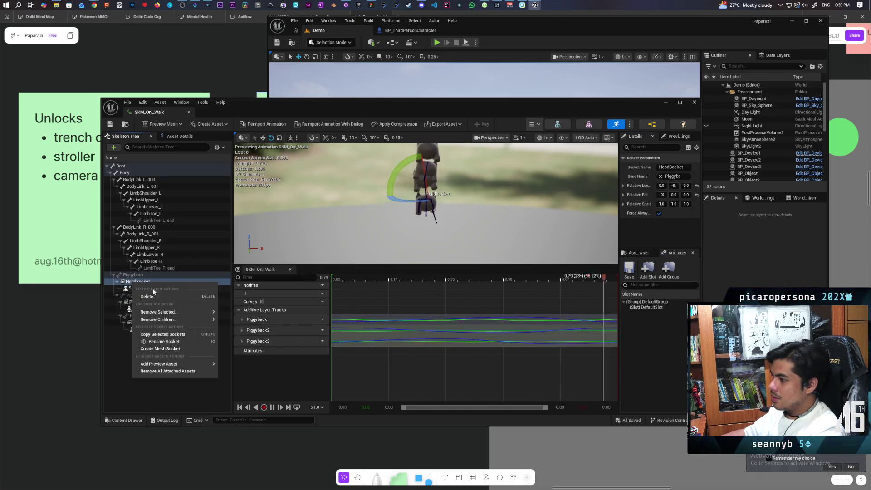
{"action": "left_click", "coordinate": [185, 372]}
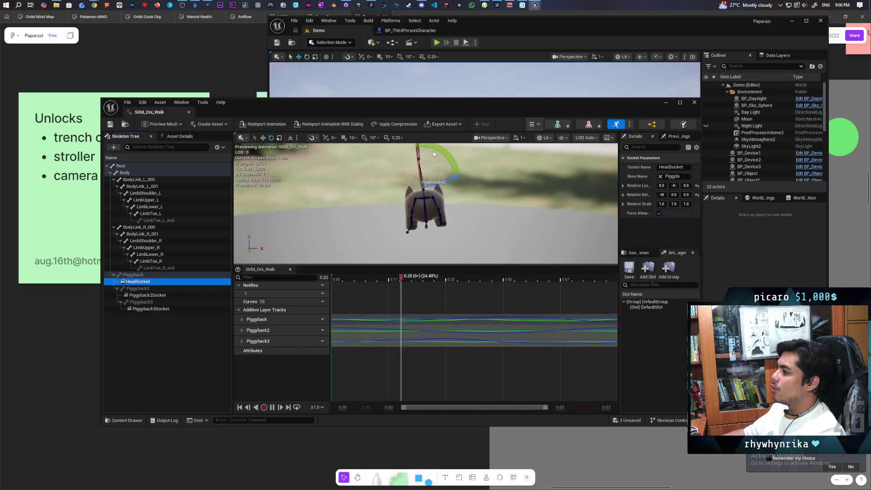
- Deselect the HeadSocket and minimize the SKM_Oni_Walk animation editor window
{"action": "left_click", "coordinate": [501, 208]}
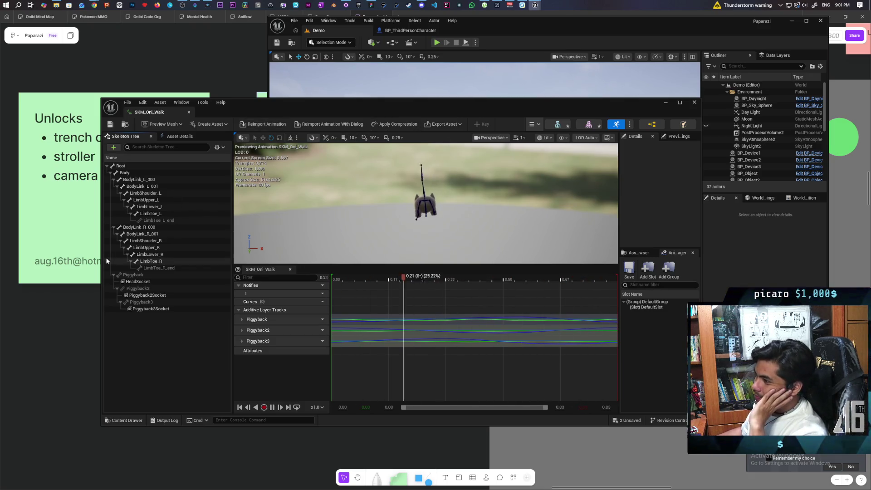
{"action": "left_click", "coordinate": [665, 104]}
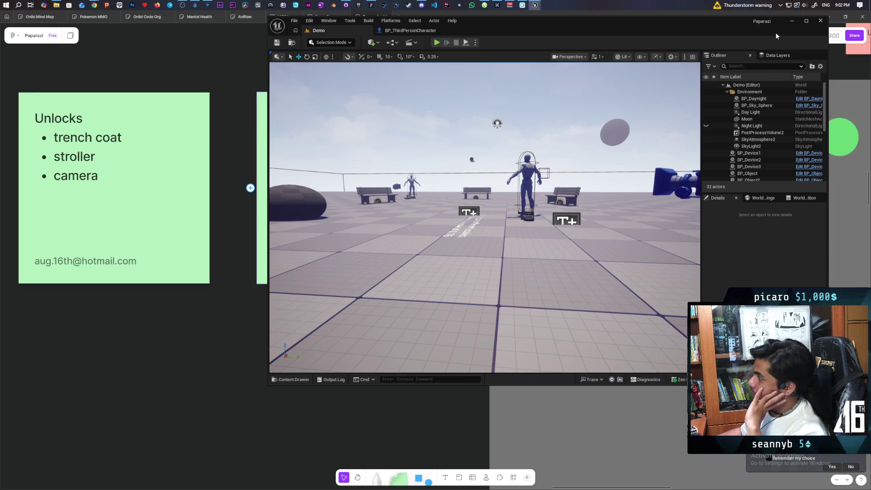
- Minimize the Unreal Editor window so the FigJam Paparazi board comes to the front
{"action": "left_click", "coordinate": [787, 22]}
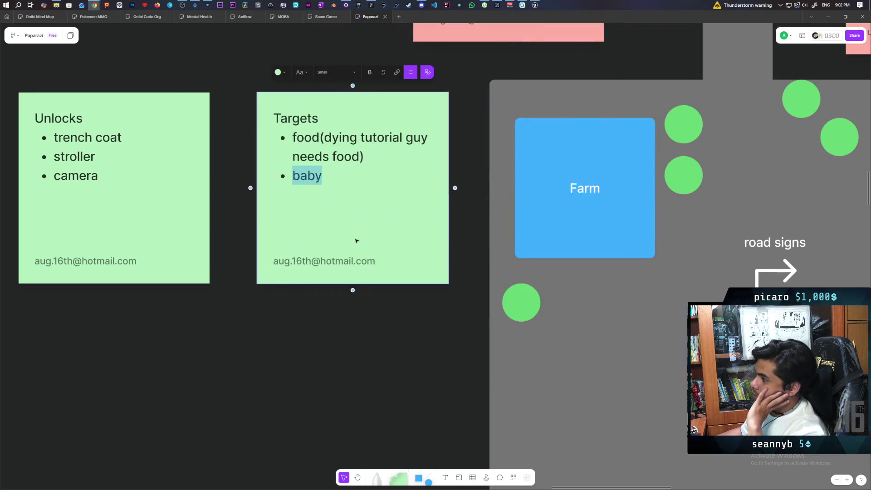